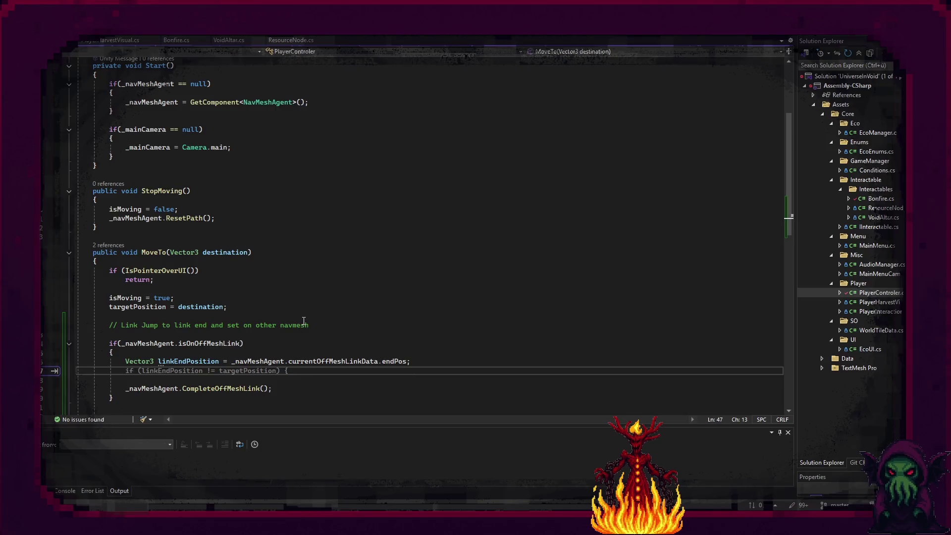
- In MoveTo, add an 'if (linkEndPosition != targetPosition)' block that calls _navMeshAgent.Warp(linkEndPosition)
key(Tab)
key(Return)
text(l)
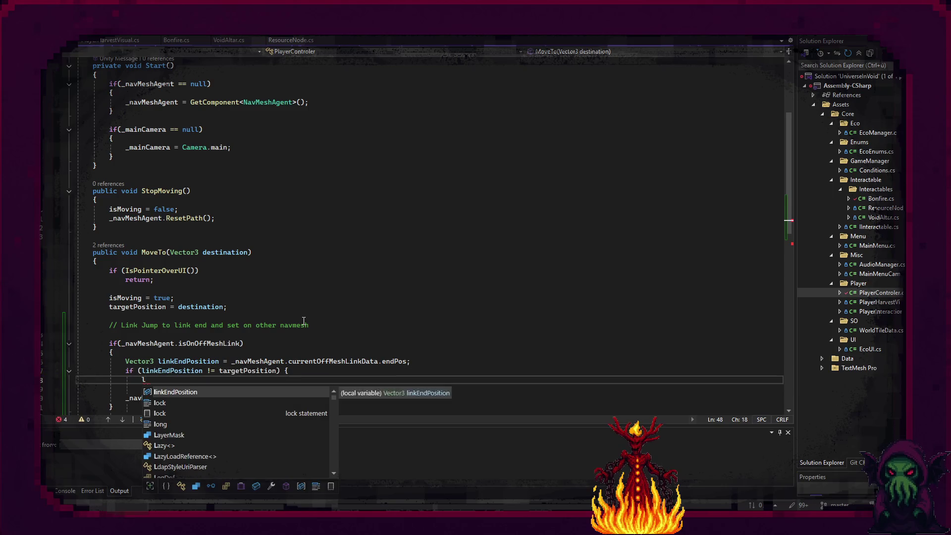
key(BackSpace)
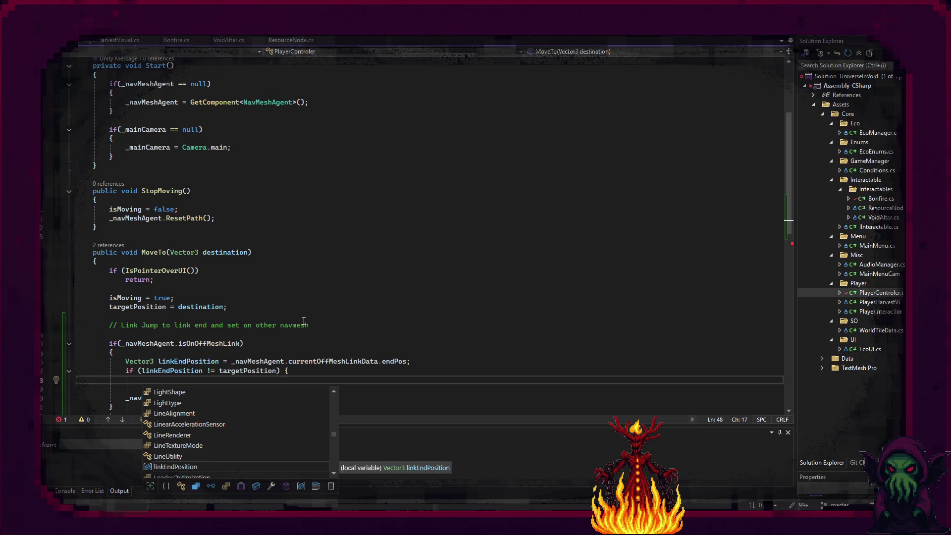
key(BackSpace)
key(BackSpace)
key(Return)
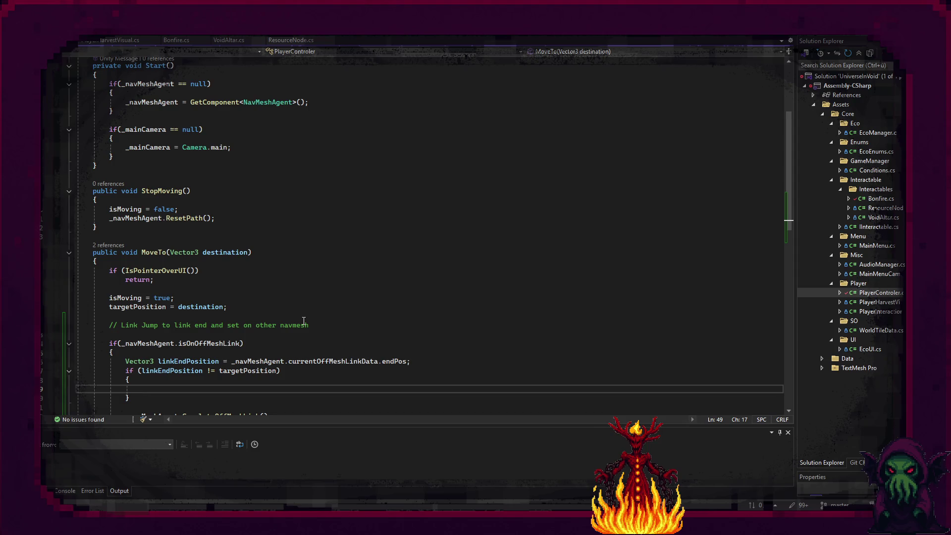
scroll(132, 253, down, 2)
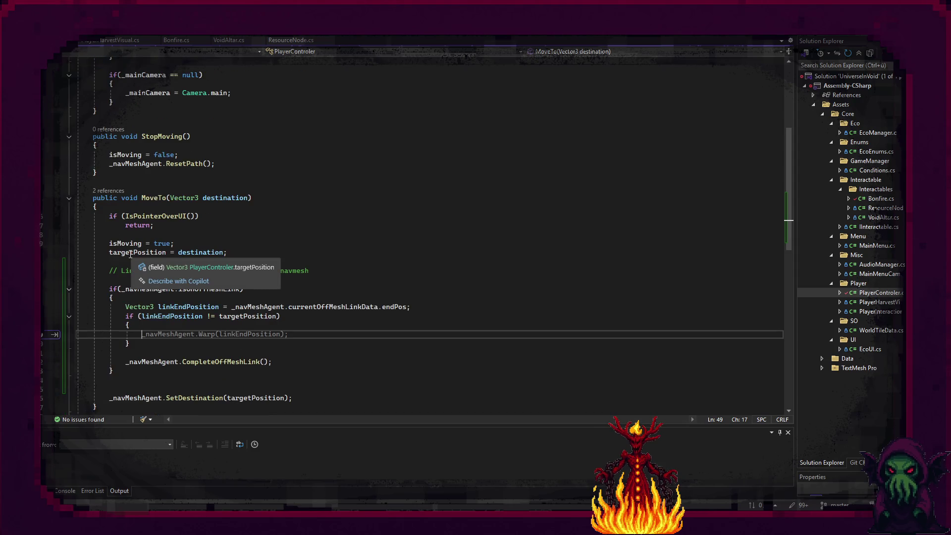
key(Tab)
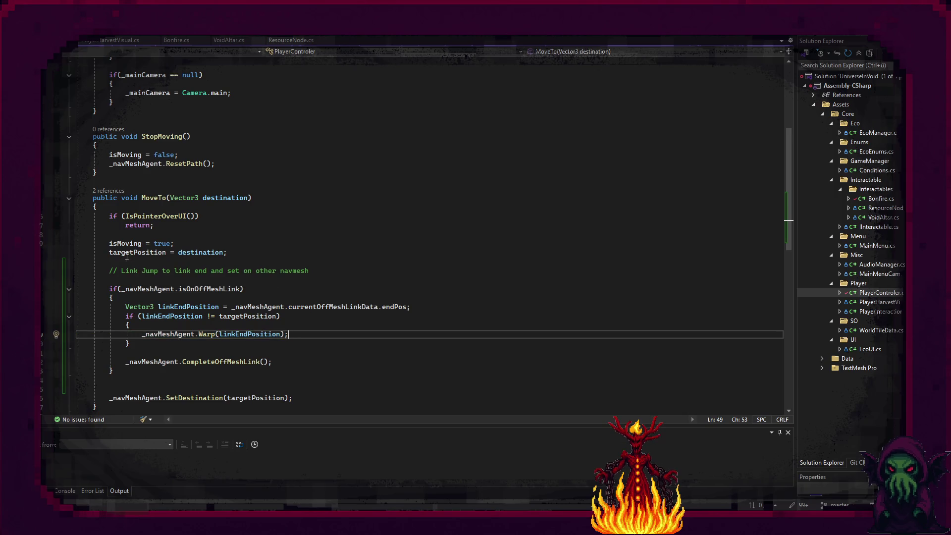
- Delete the leftover blank line before CompleteOffMeshLink and return to Unity
drag(156, 353, 156, 346)
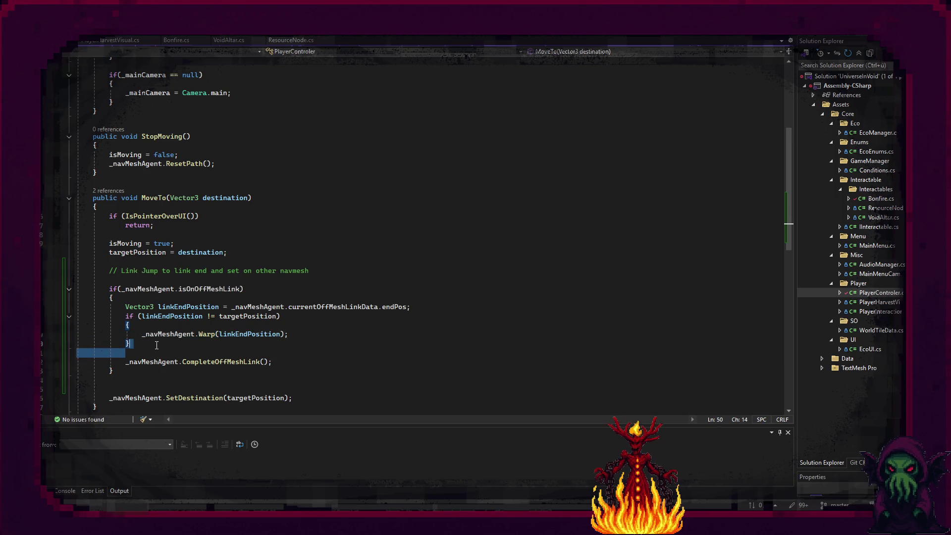
key(BackSpace)
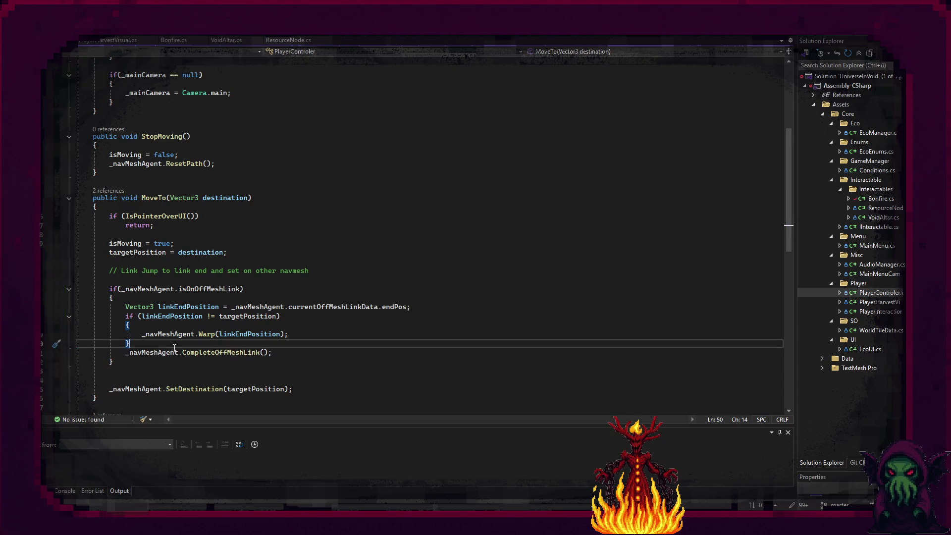
key(alt+Tab)
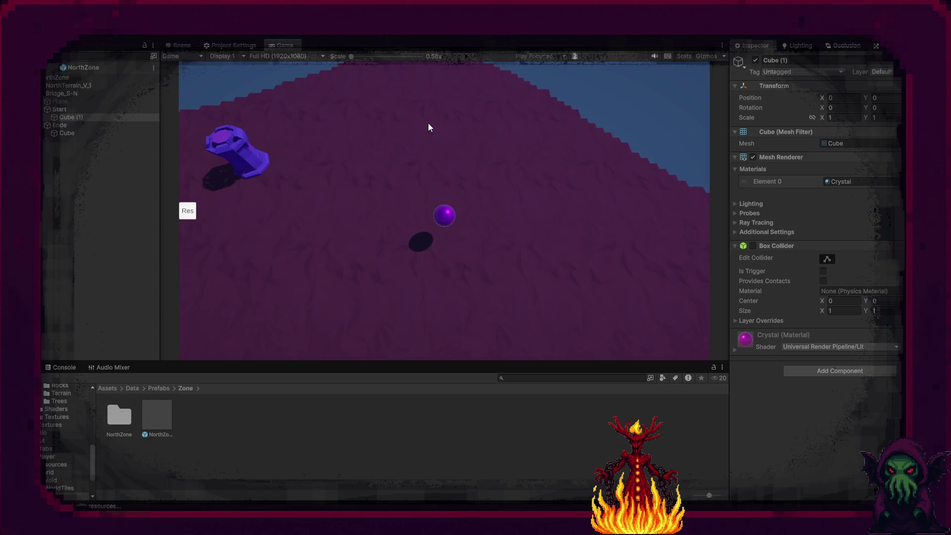
- Play-test by sending the player sphere to the pedestal and onto the pink tile, then stop the run
click(228, 142)
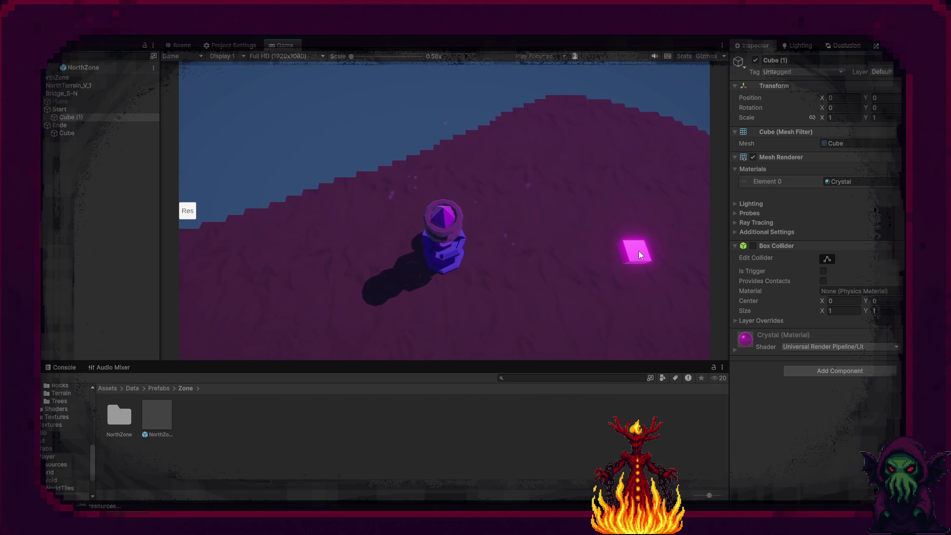
click(638, 251)
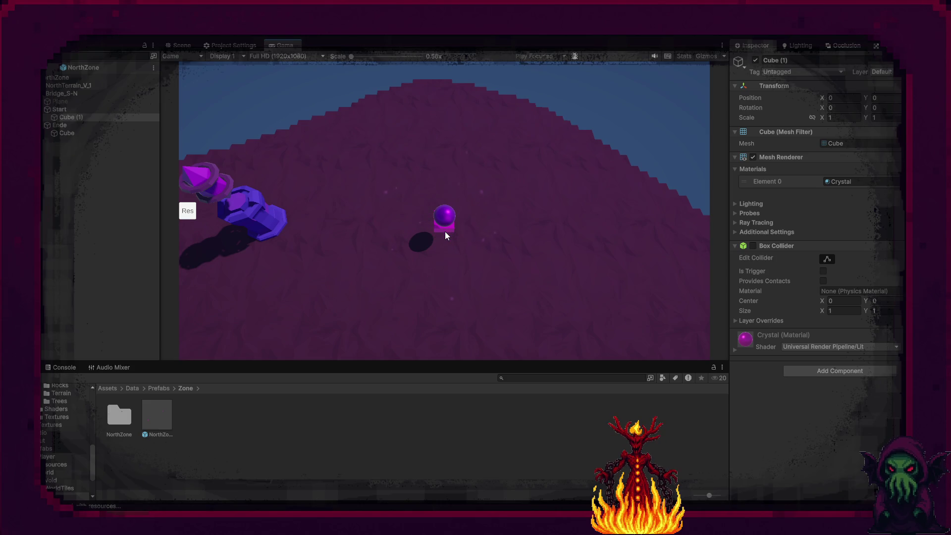
click(453, 202)
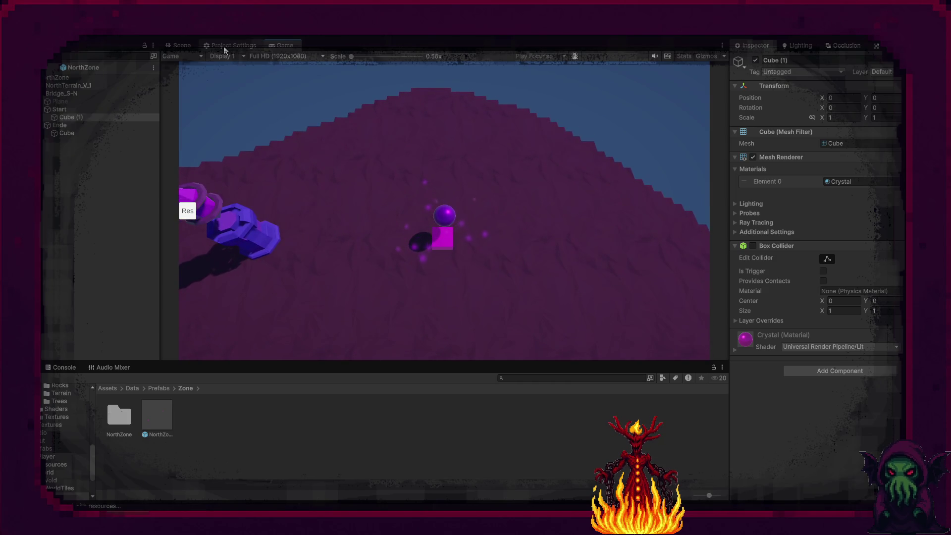
click(475, 38)
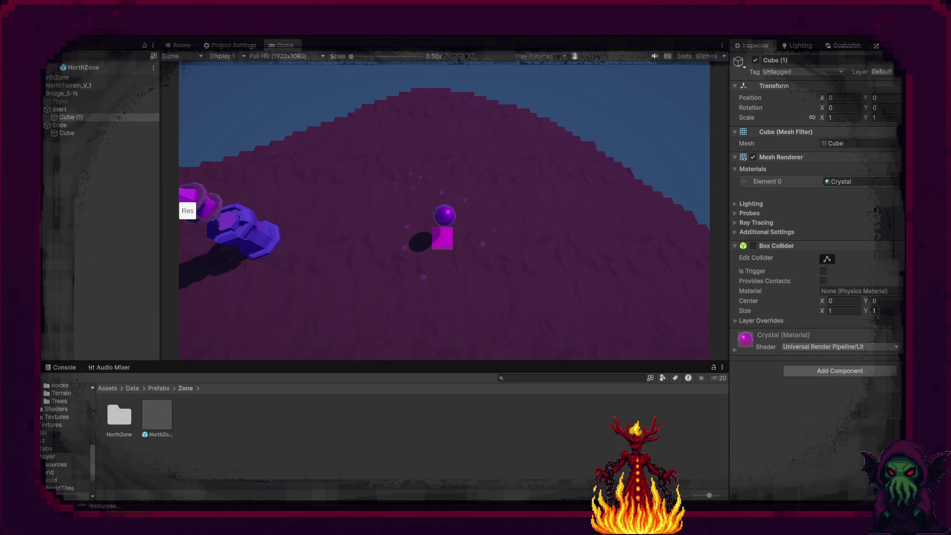
key(alt+Tab)
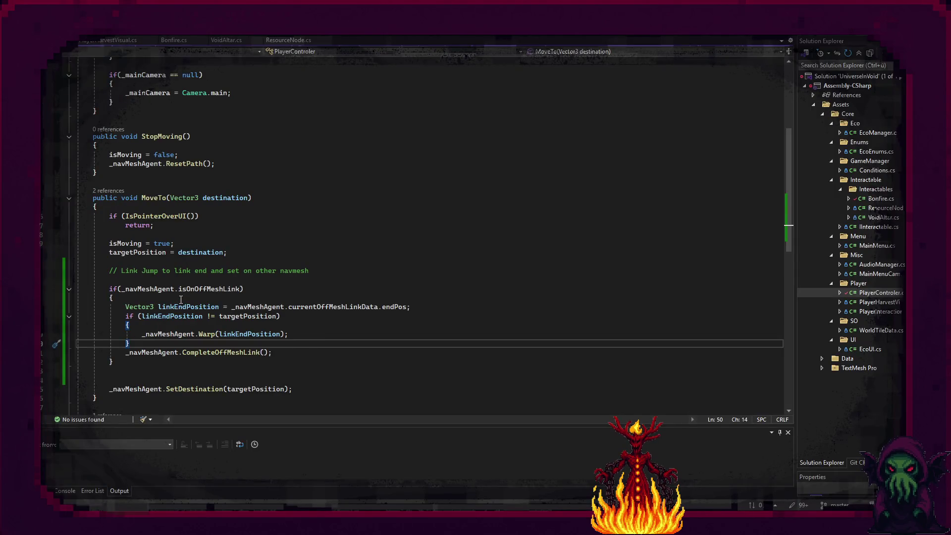
- Insert a Debug.Log warping message at the top of the isOnOffMeshLink block and save the script
mouse_move(196, 292)
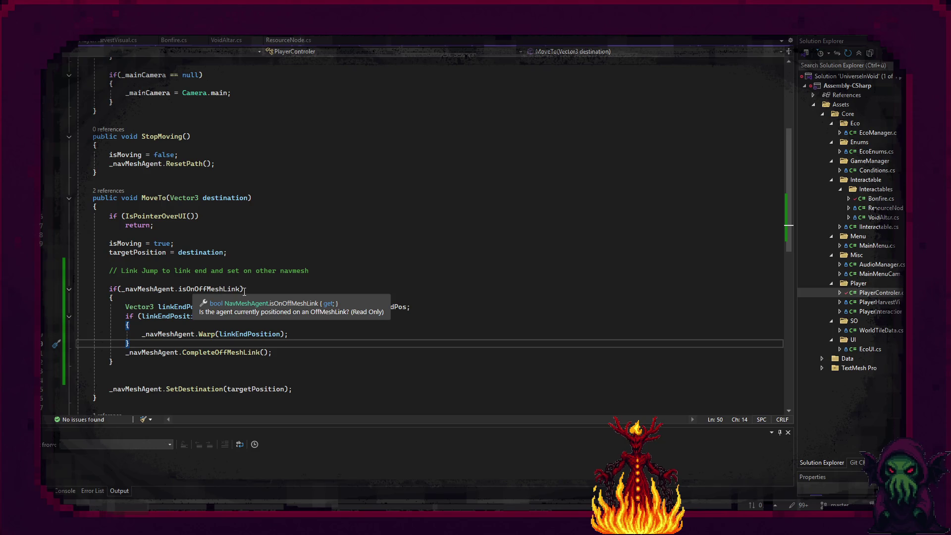
click(156, 299)
key(Return)
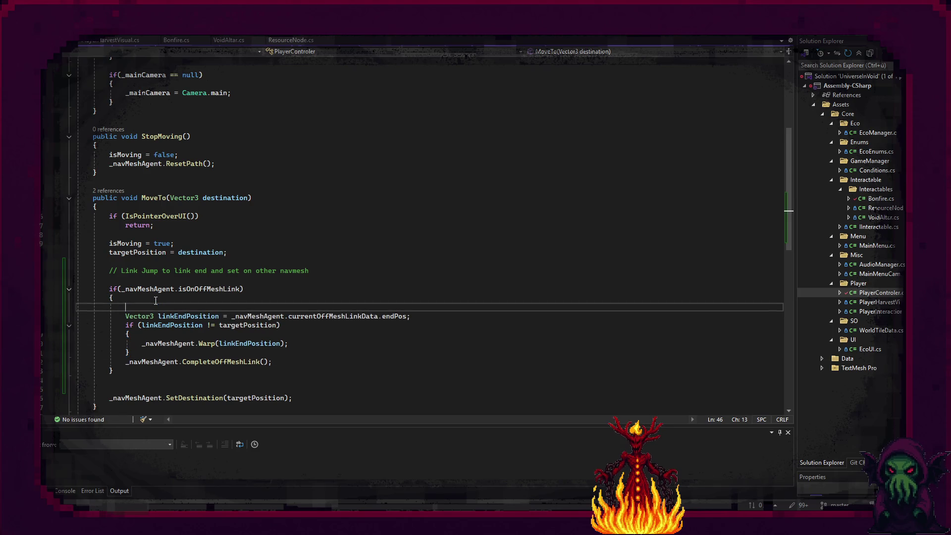
text(Deb)
key(Tab)
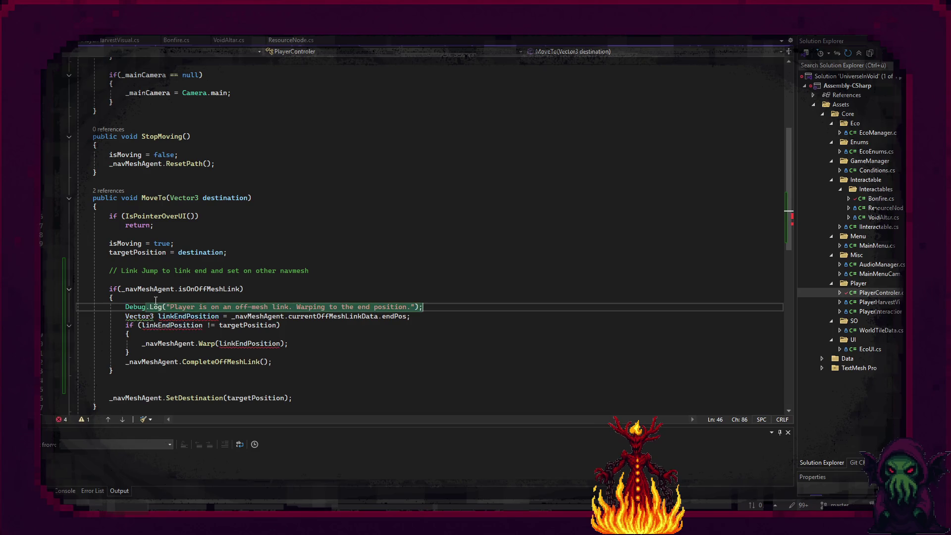
key(ctrl+s)
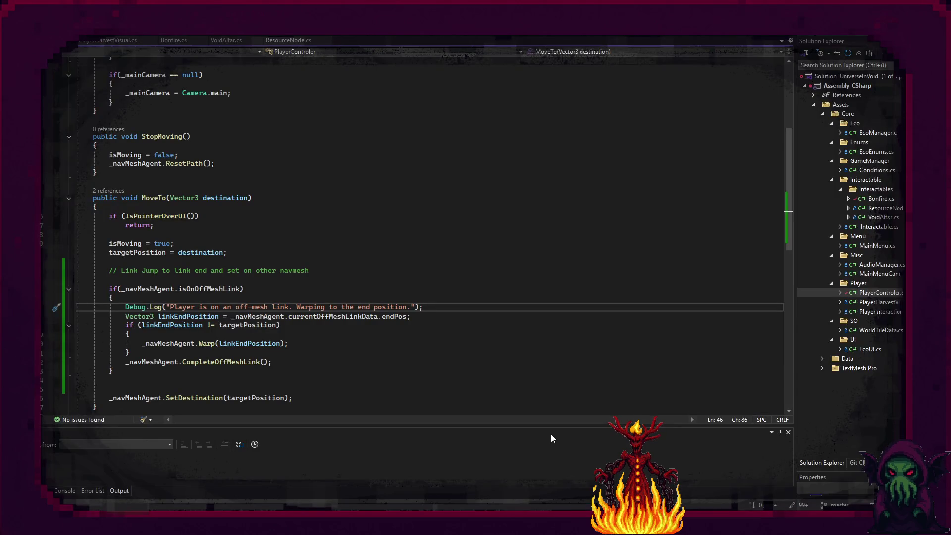
key(alt+Tab)
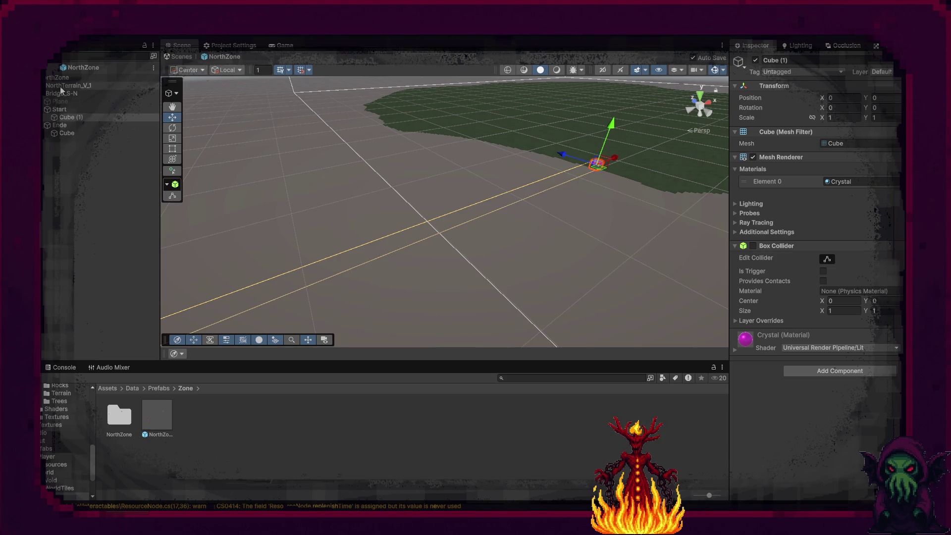
- Select Bridge_S-N, uncheck Bidirectional on its NavMesh Link, and change Area Type from Jump to Walkable
click(78, 115)
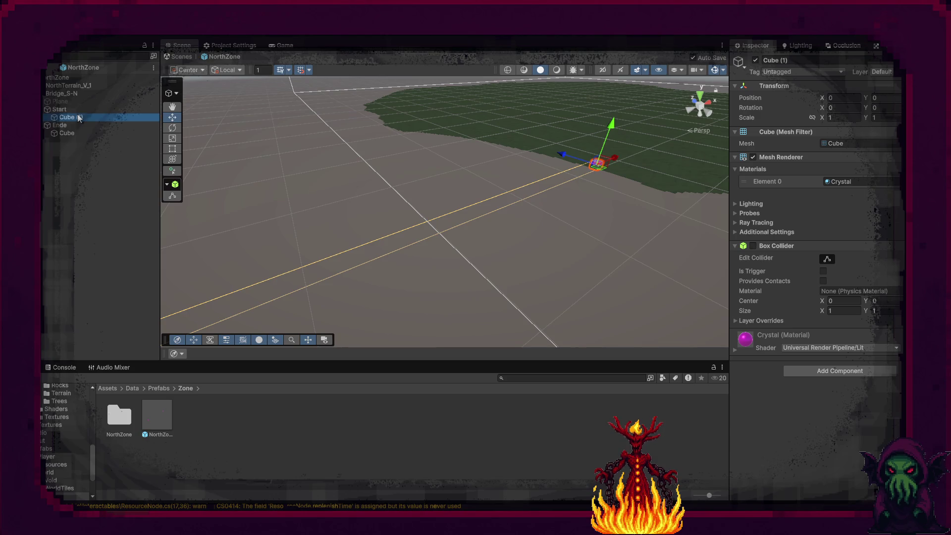
click(81, 109)
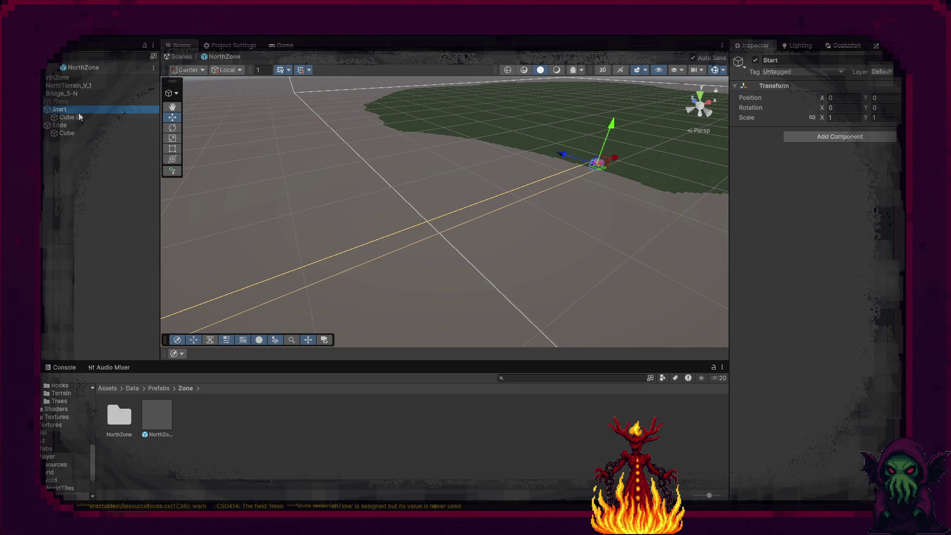
mouse_move(80, 116)
mouse_down()
mouse_move(86, 135)
mouse_move(68, 96)
mouse_up()
click(68, 96)
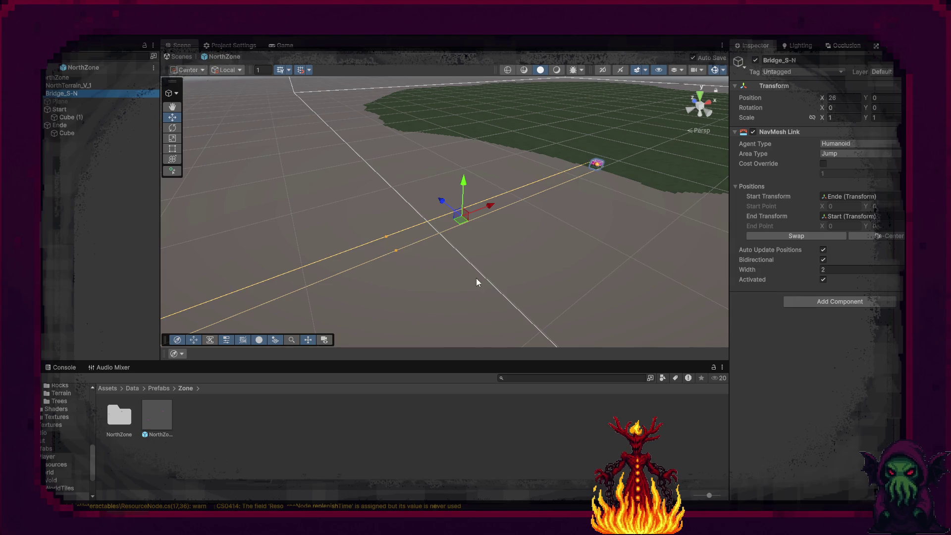
click(821, 259)
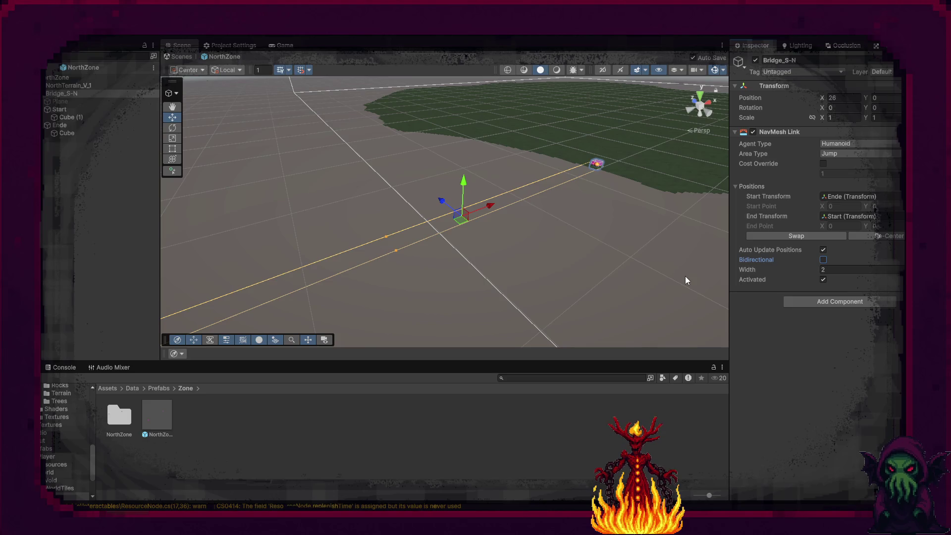
click(823, 154)
click(837, 162)
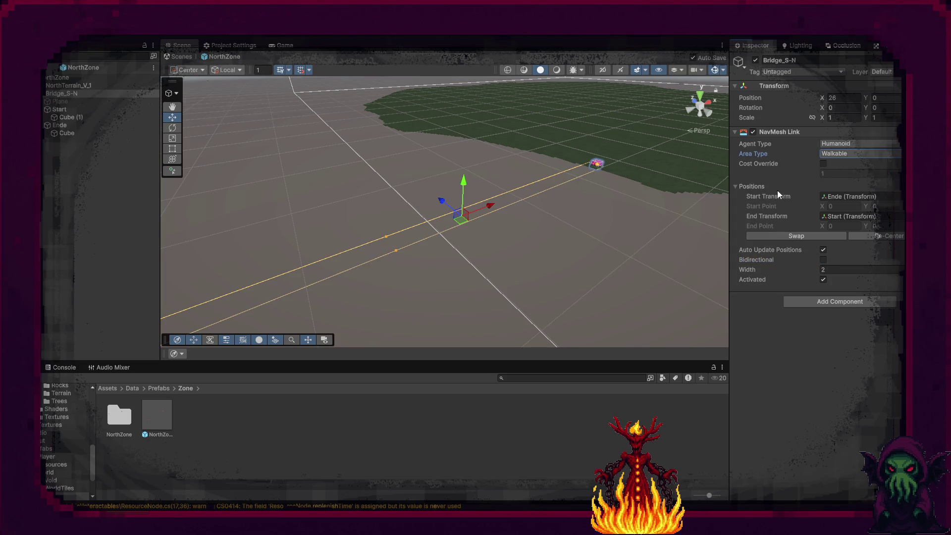
click(798, 369)
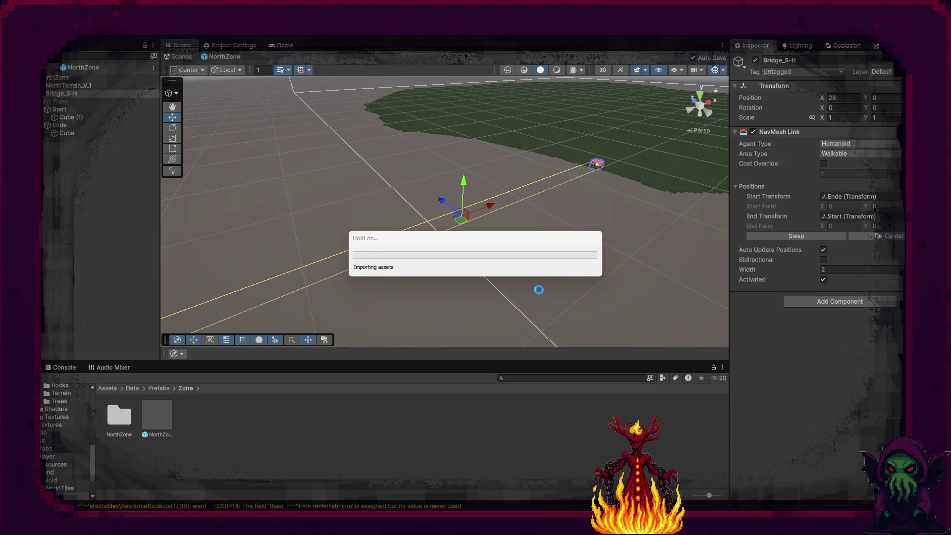
- Play-test walking the player to the pedestal and pink cube, then swap the link to run Start to Ende
key(ctrl+p)
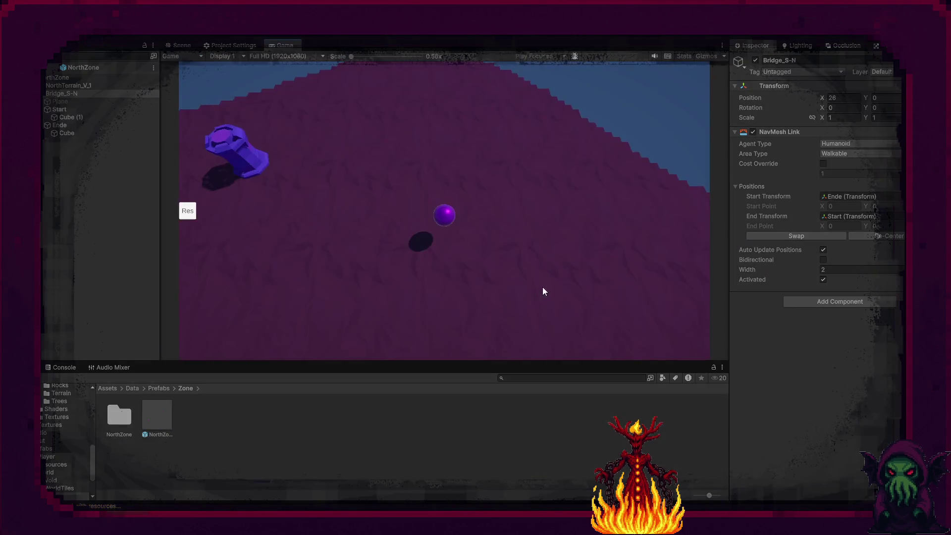
click(253, 153)
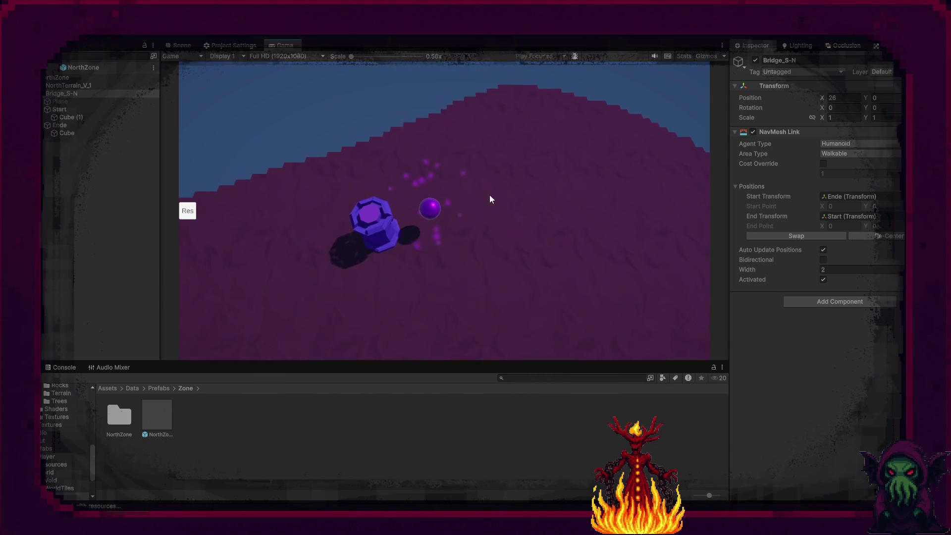
click(630, 251)
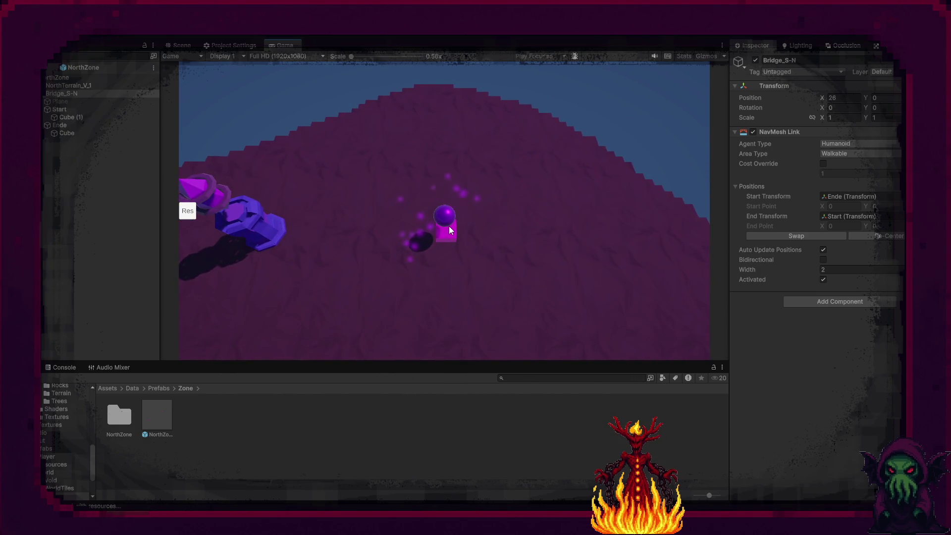
click(449, 181)
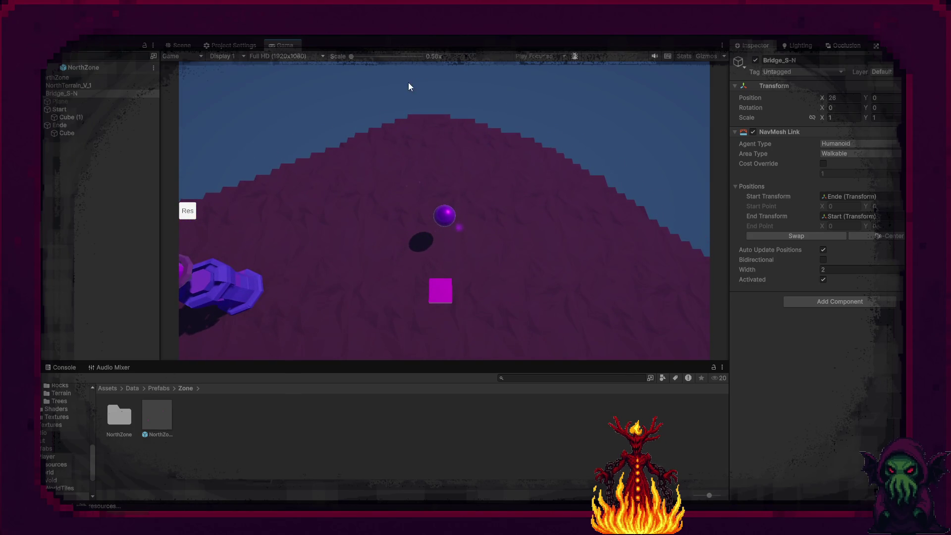
click(441, 290)
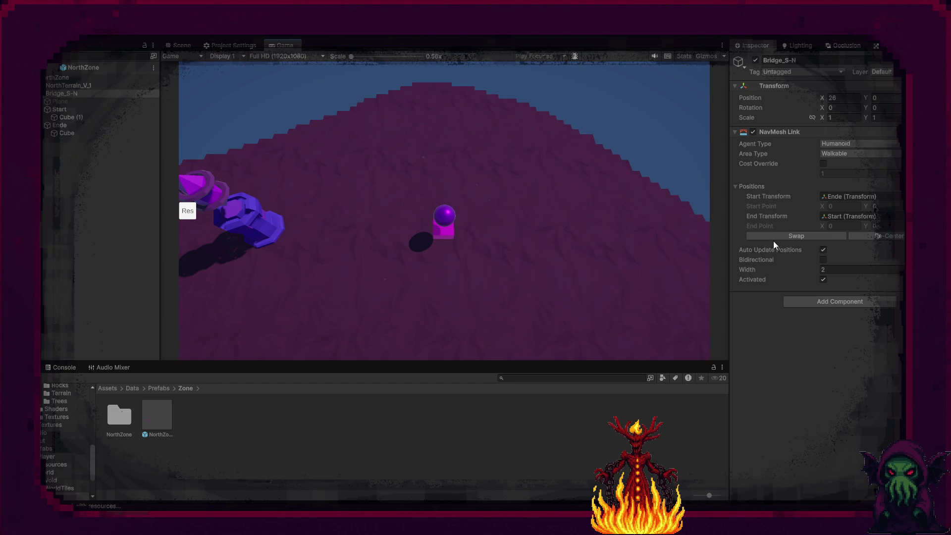
click(793, 235)
- Back in the main scene, enable Generate Links on NorthZone(Clone)'s NavMesh Surface
click(49, 67)
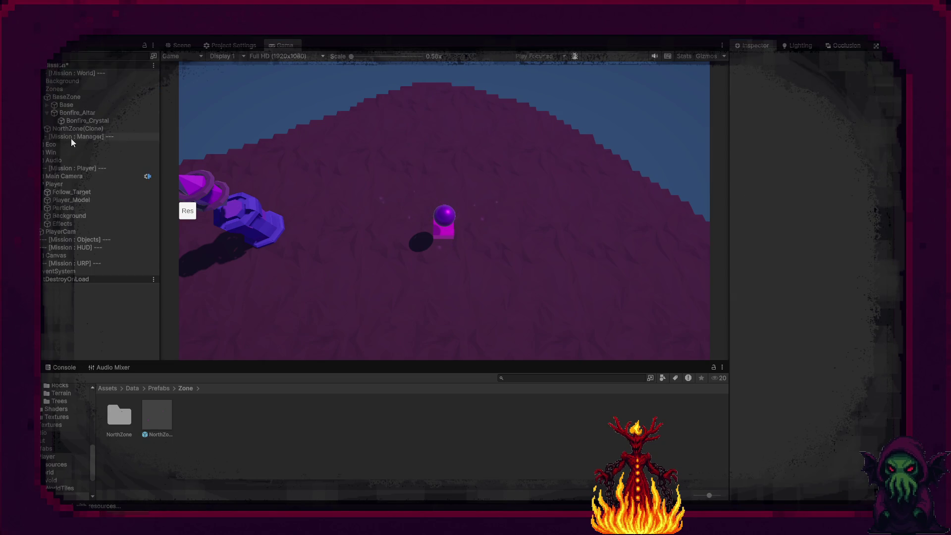
click(41, 128)
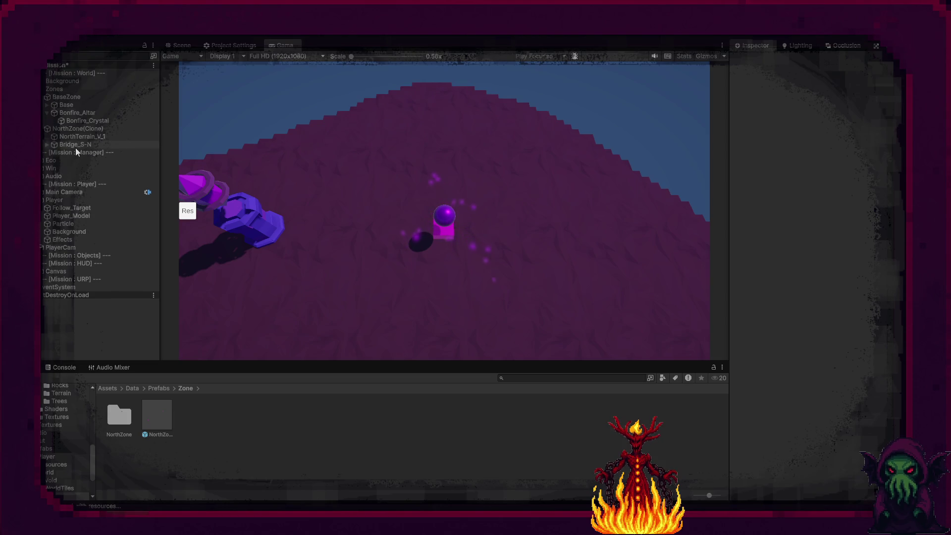
click(73, 129)
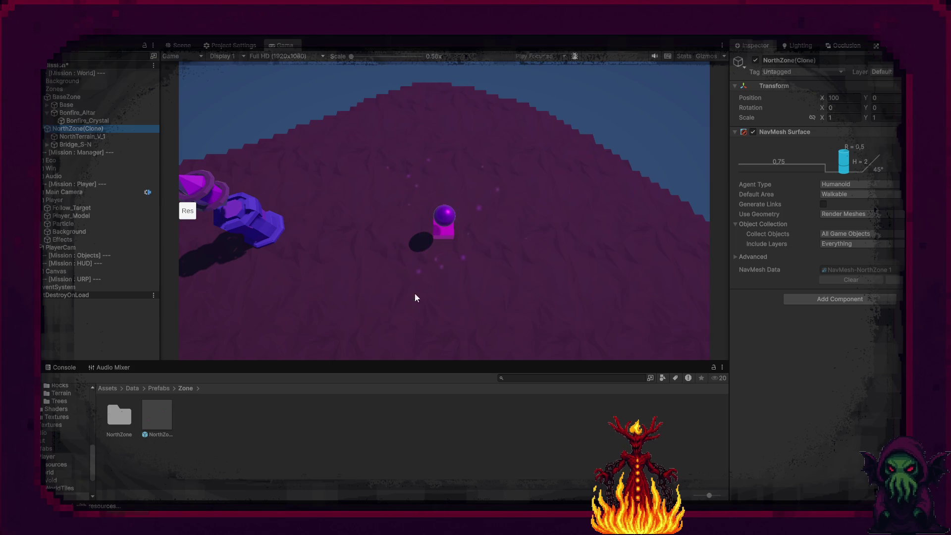
click(759, 203)
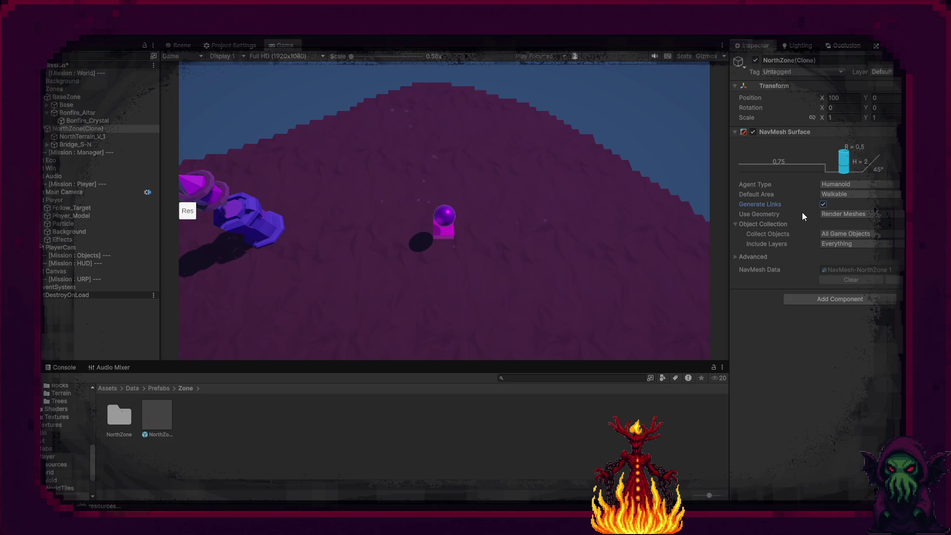
click(792, 335)
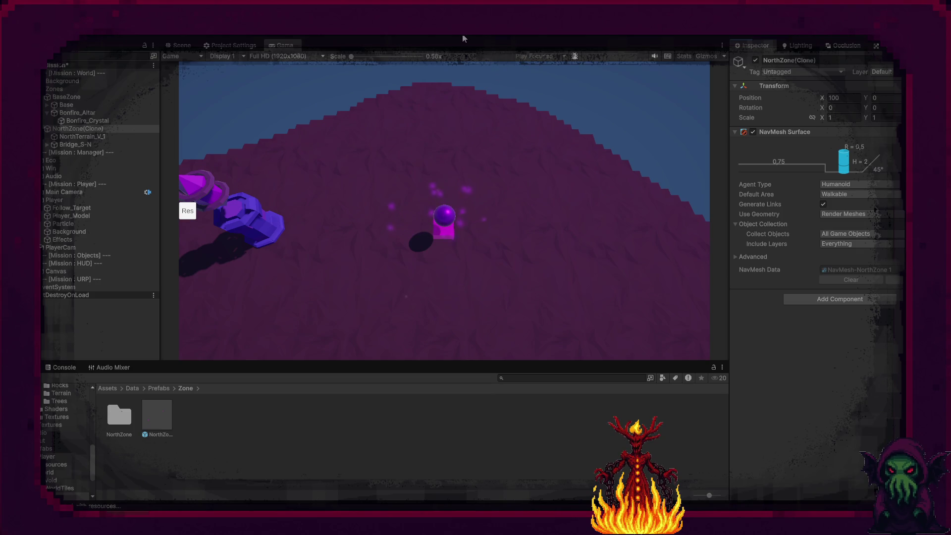
- Walk the player sphere onto the magenta pedestal in the Game view
click(442, 230)
click(387, 241)
click(502, 218)
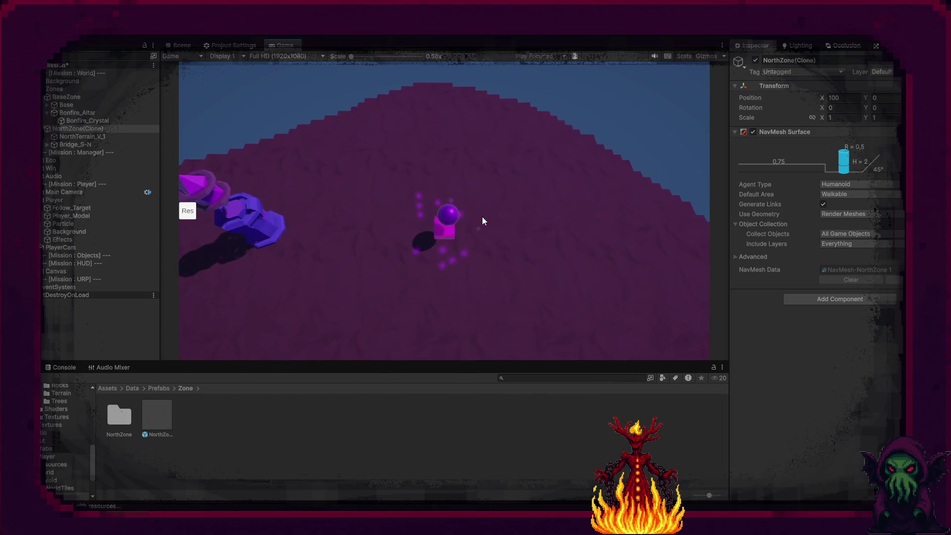
- Swap Bridge_S-N's link to run Ende to Start, walking the player onto the pink cube to test
click(88, 137)
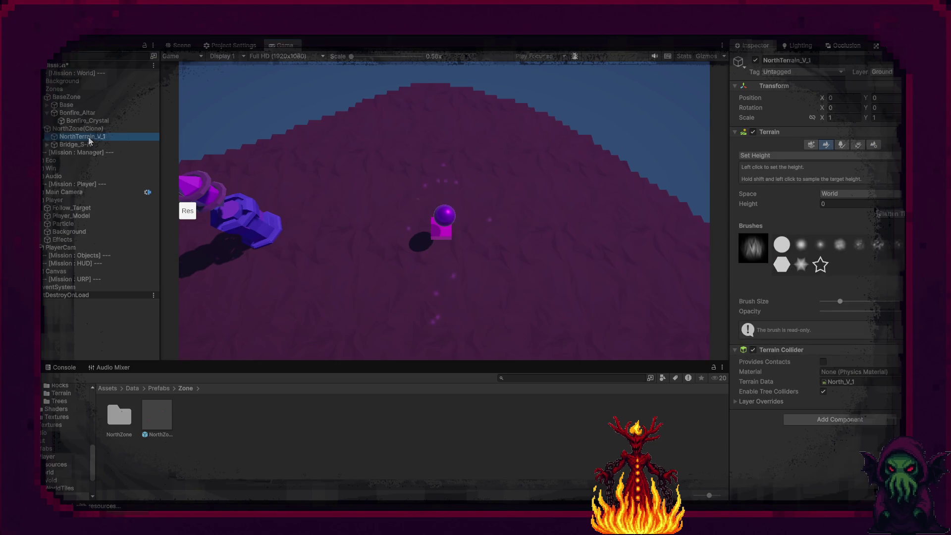
click(82, 146)
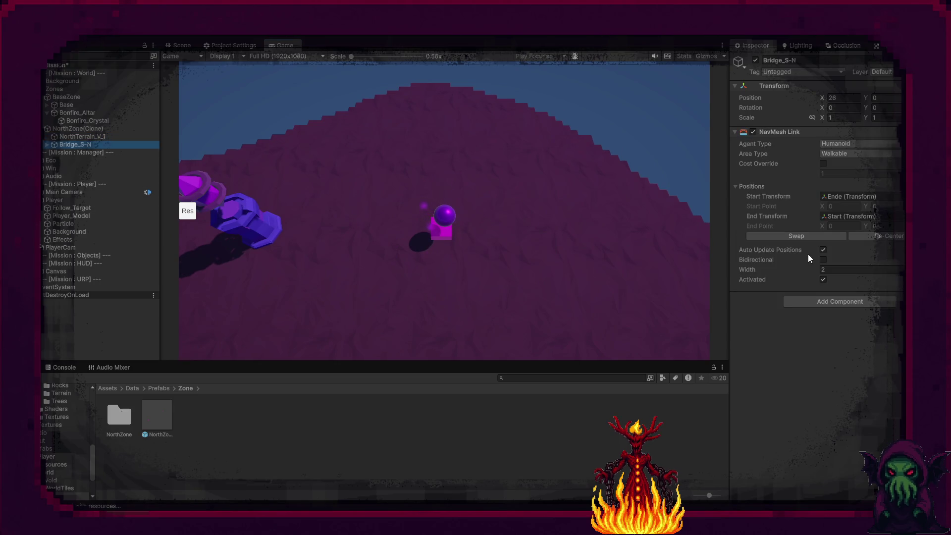
click(318, 275)
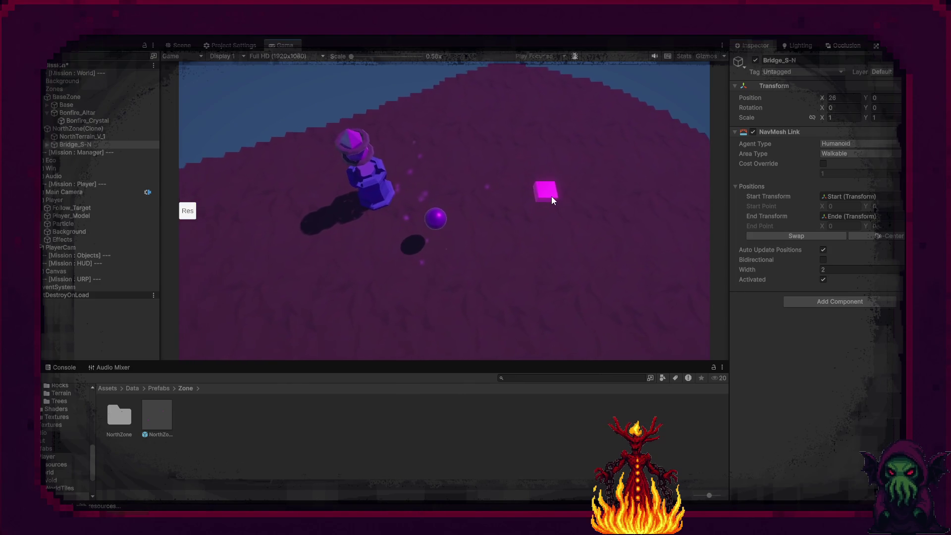
click(552, 194)
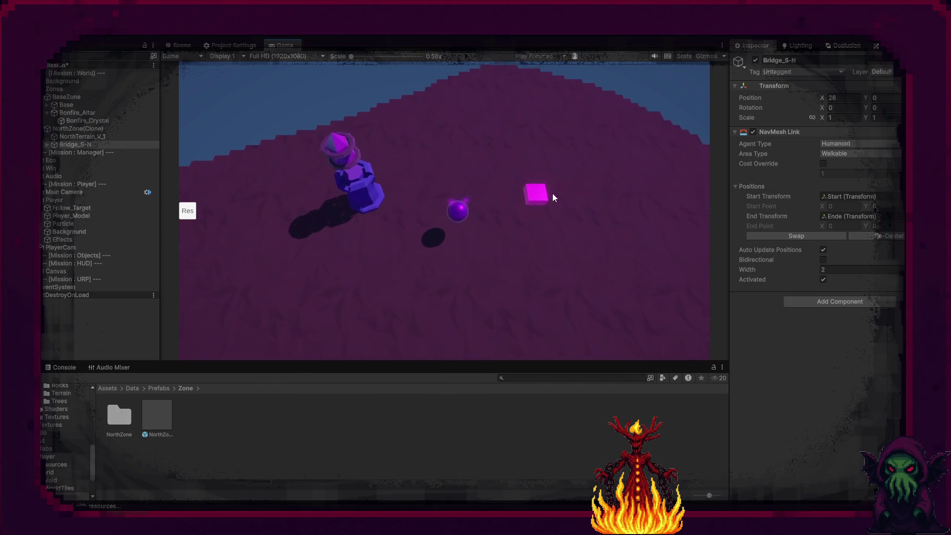
click(450, 225)
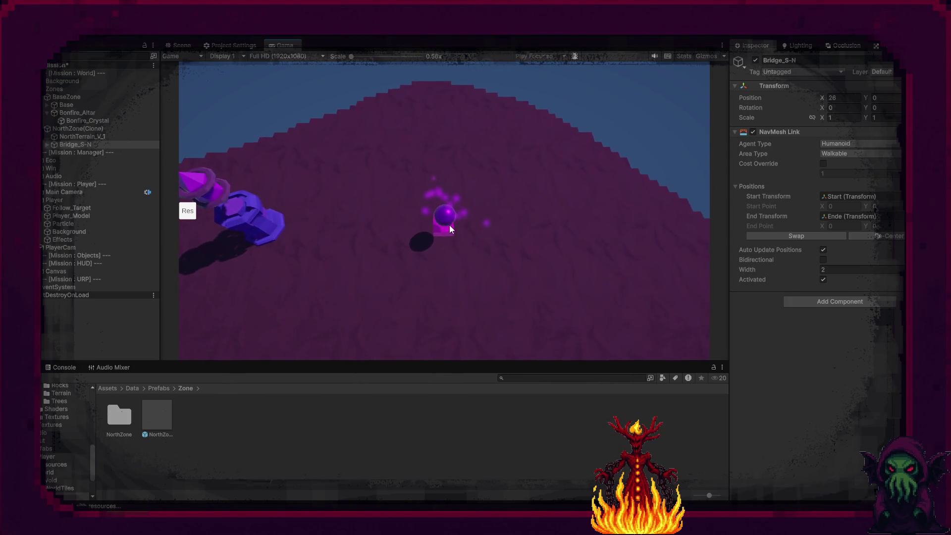
click(812, 238)
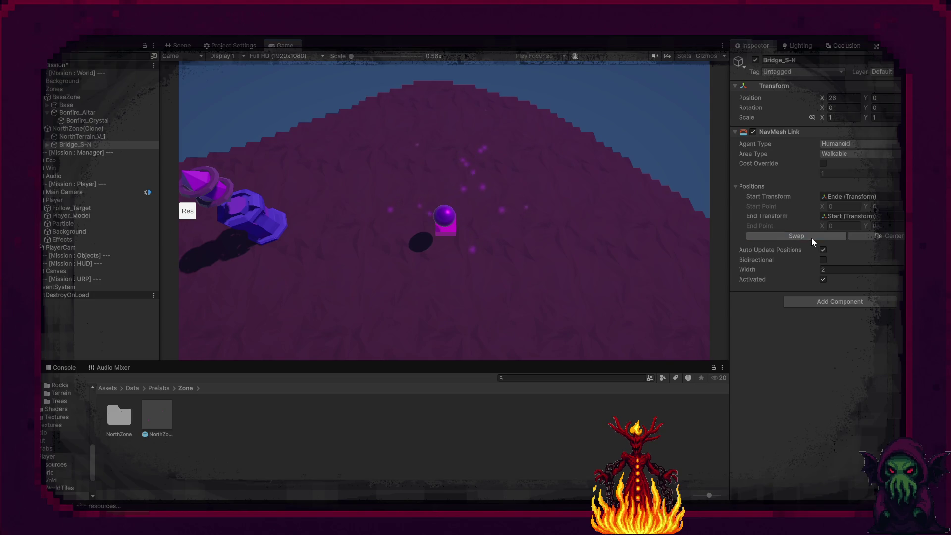
click(493, 193)
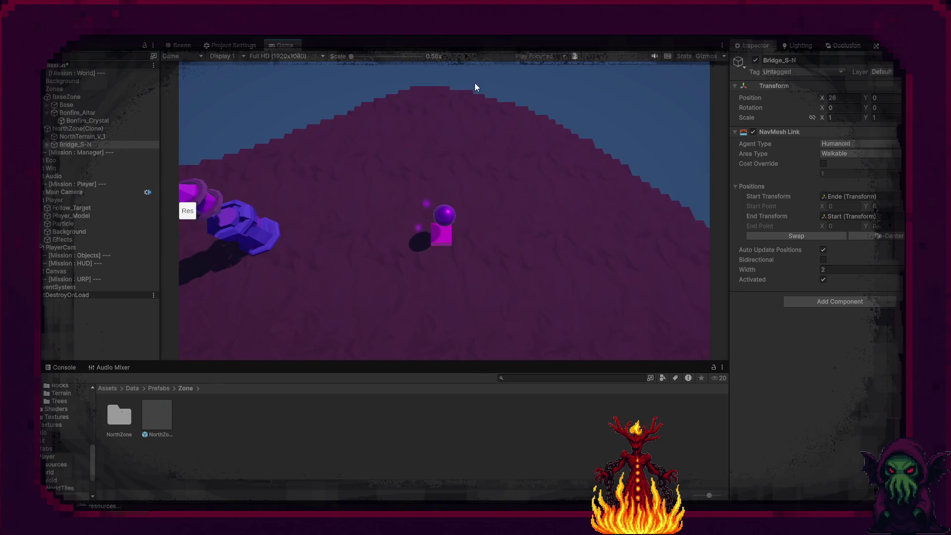
click(468, 36)
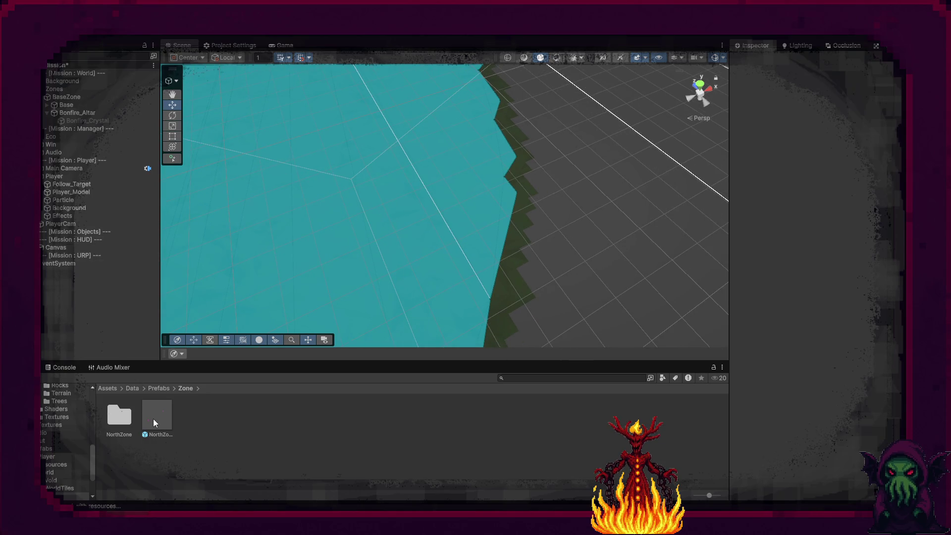
- Drop a NorthZone prefab into the scene at Position X 100, Y 0
drag(569, 179, 581, 124)
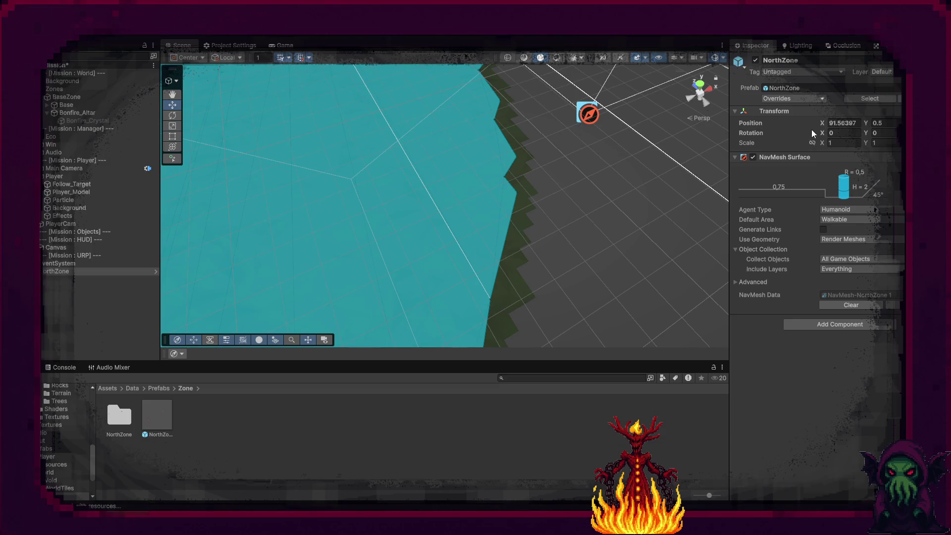
text(0)
key(Tab)
key(Tab)
click(861, 123)
text(100)
key(Return)
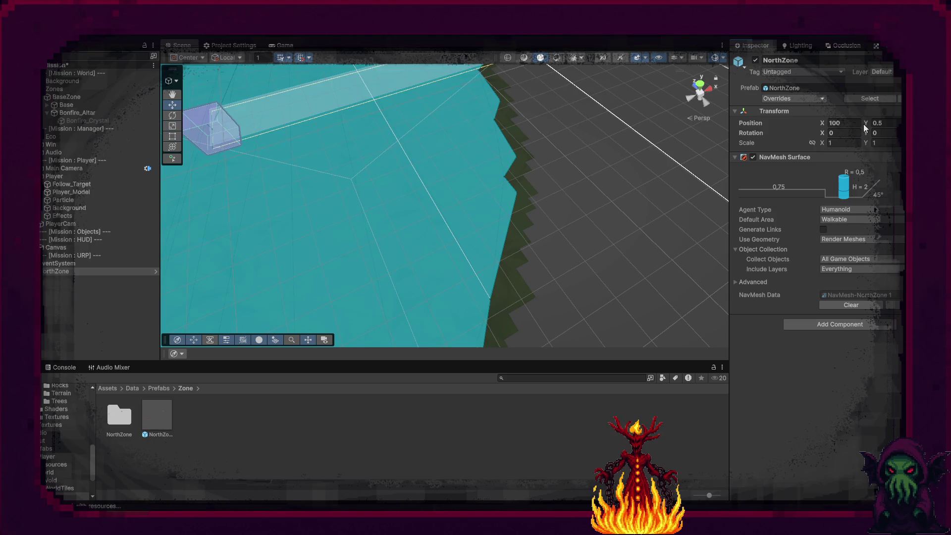
click(887, 122)
text(0)
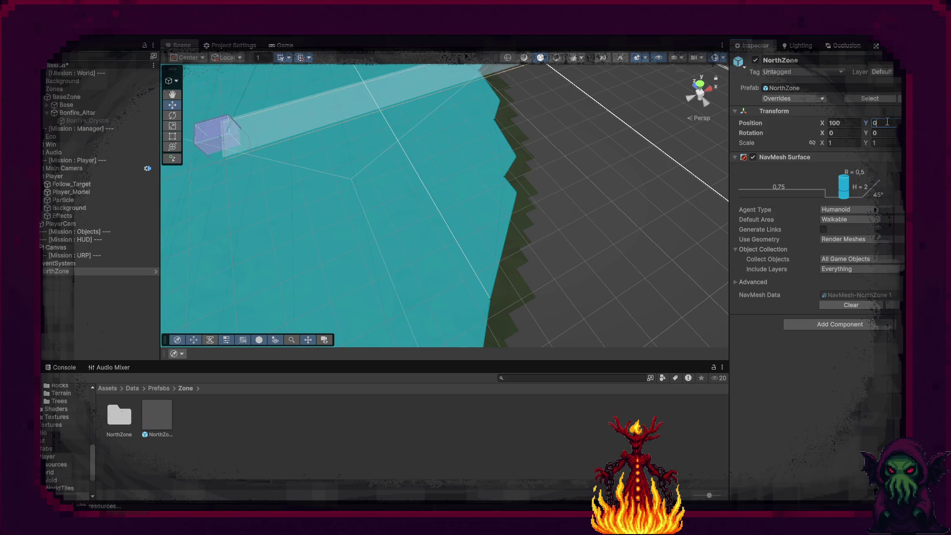
- Orbit the view to show both NavMeshes and the bridge, keeping the surface's default area Walkable
mouse_move(442, 201)
mouse_down()
mouse_move(573, 138)
mouse_move(403, 102)
mouse_move(380, 113)
mouse_up()
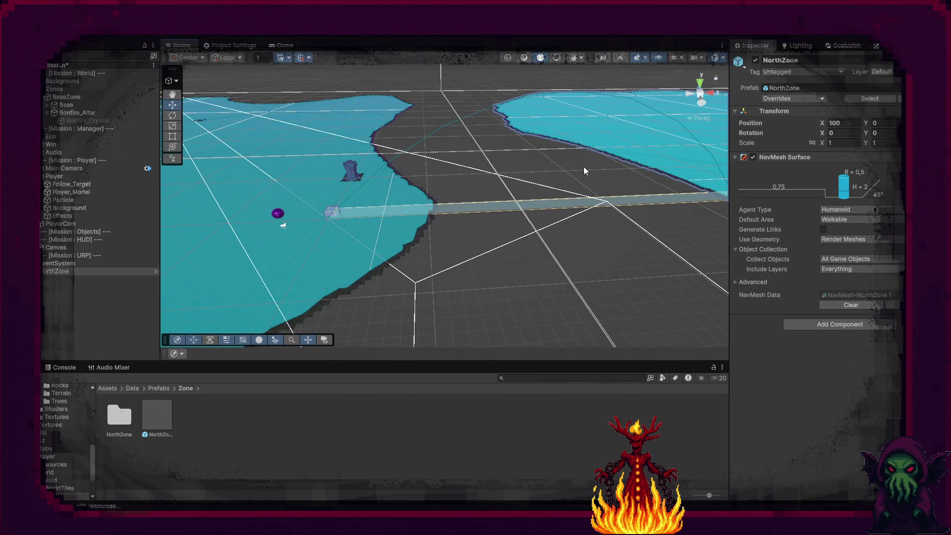
drag(546, 182, 544, 153)
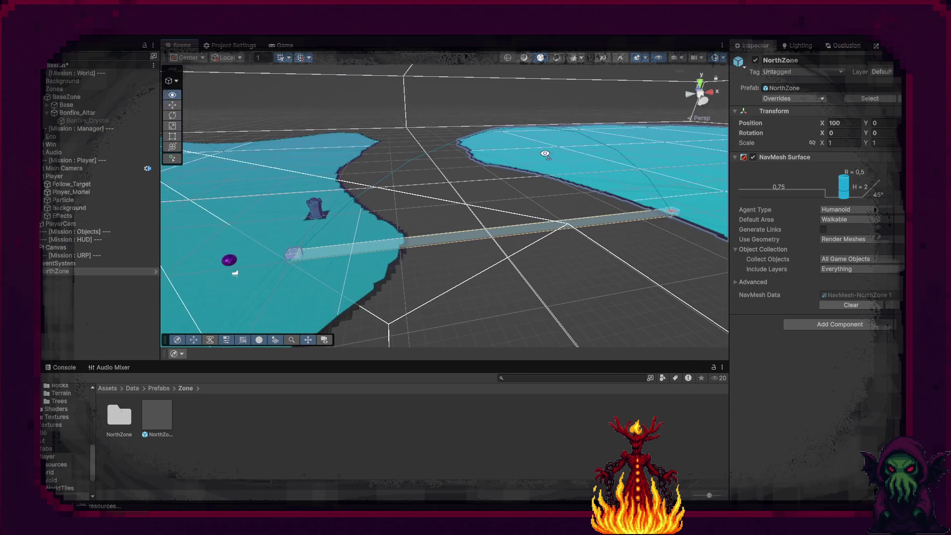
click(843, 223)
key(Escape)
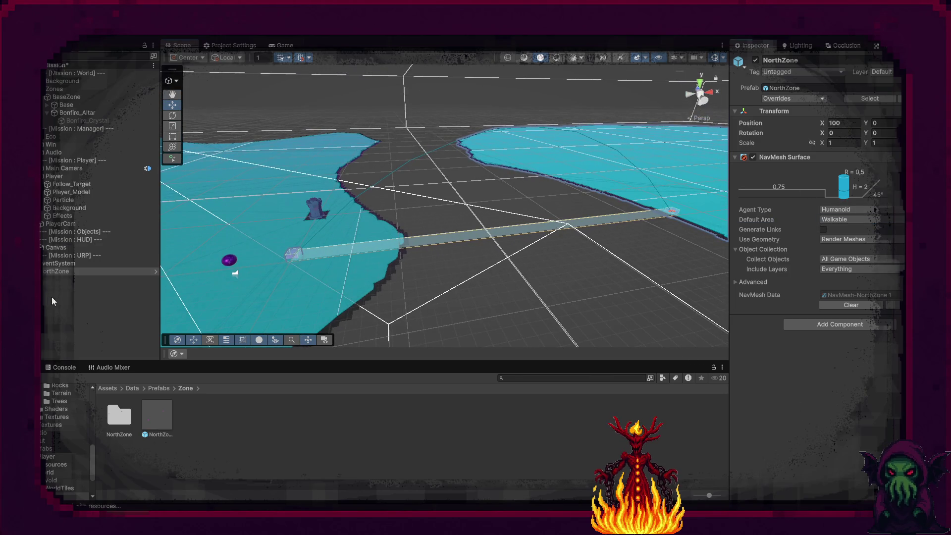
click(43, 271)
- Toggle Bridge_S-N's Area Type to Not Walkable and back to Walkable
click(50, 287)
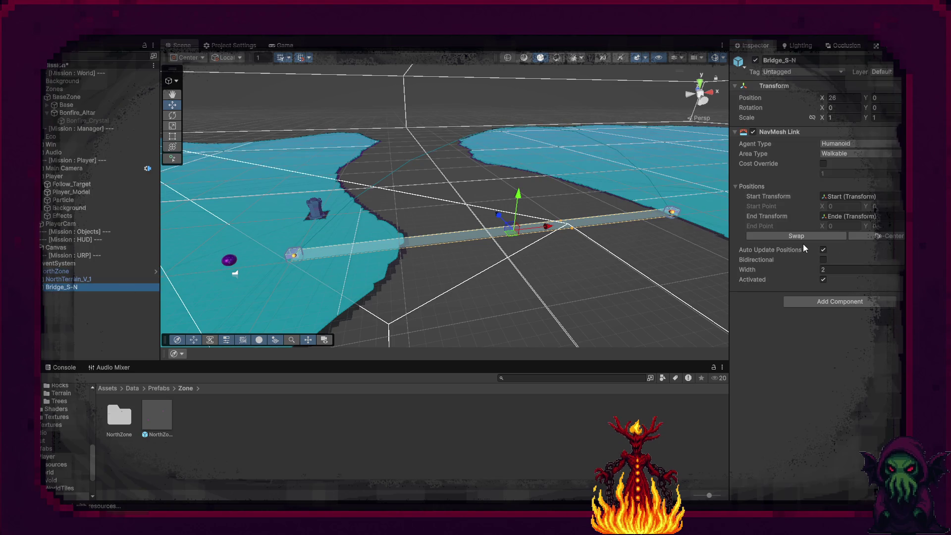
click(840, 154)
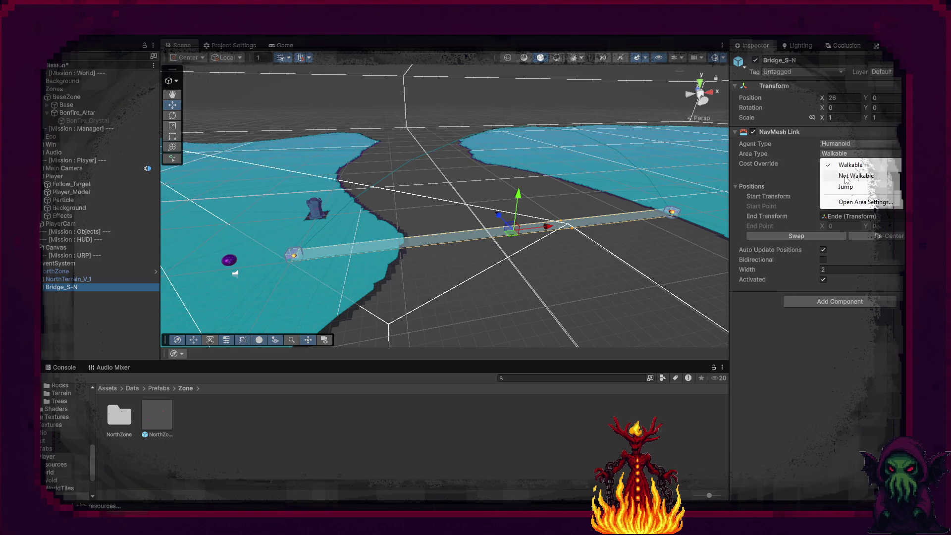
click(845, 177)
click(848, 153)
click(850, 176)
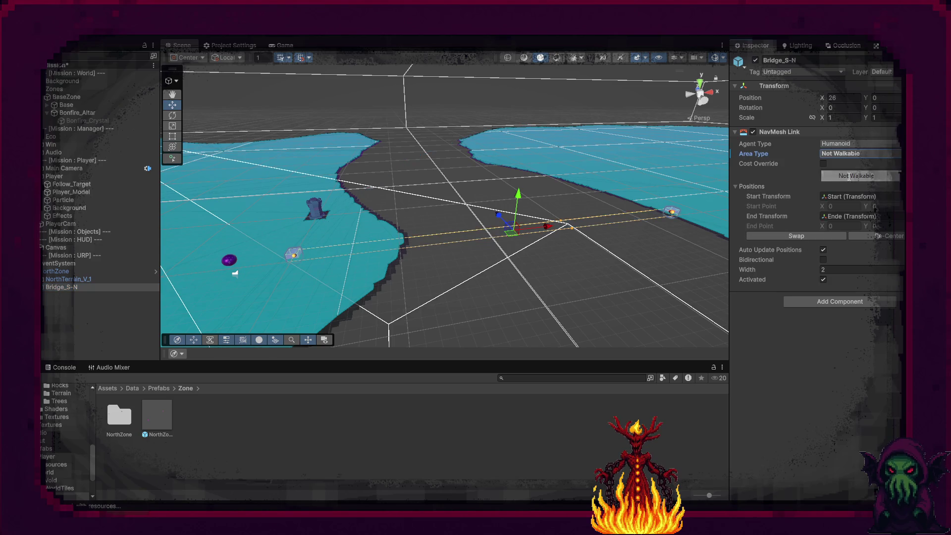
click(849, 155)
click(846, 165)
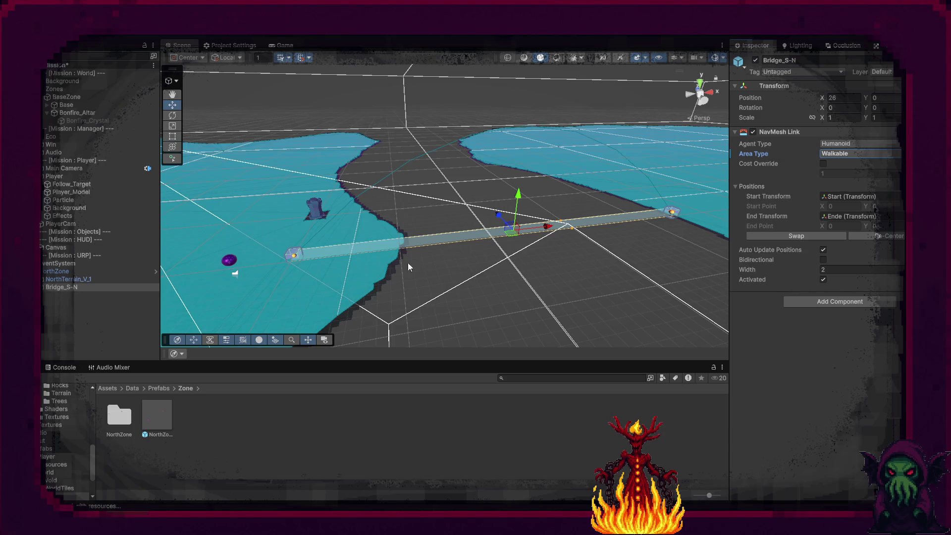
- Slide Bridge_S-N along the X axis so it spans the gap between both terrain NavMeshes
scroll(411, 267, up, 4)
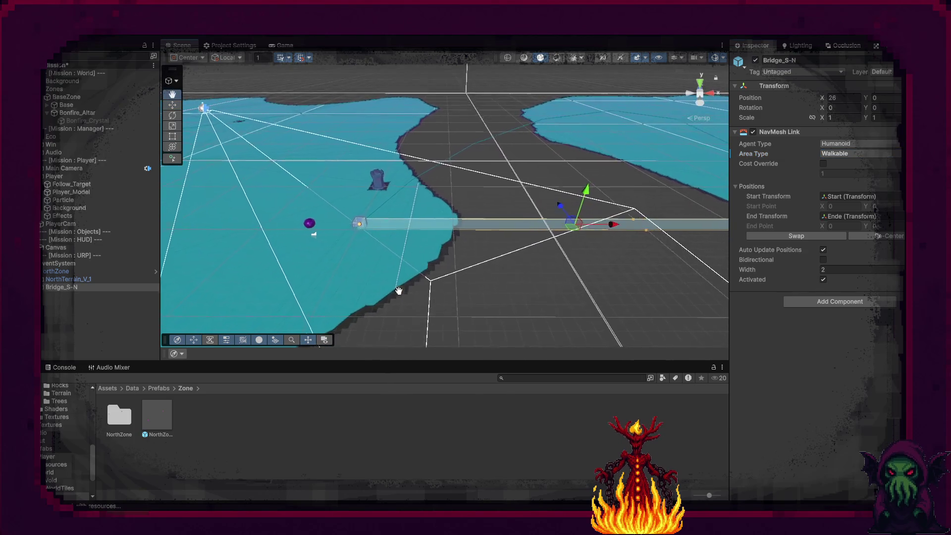
drag(405, 290, 371, 287)
click(464, 228)
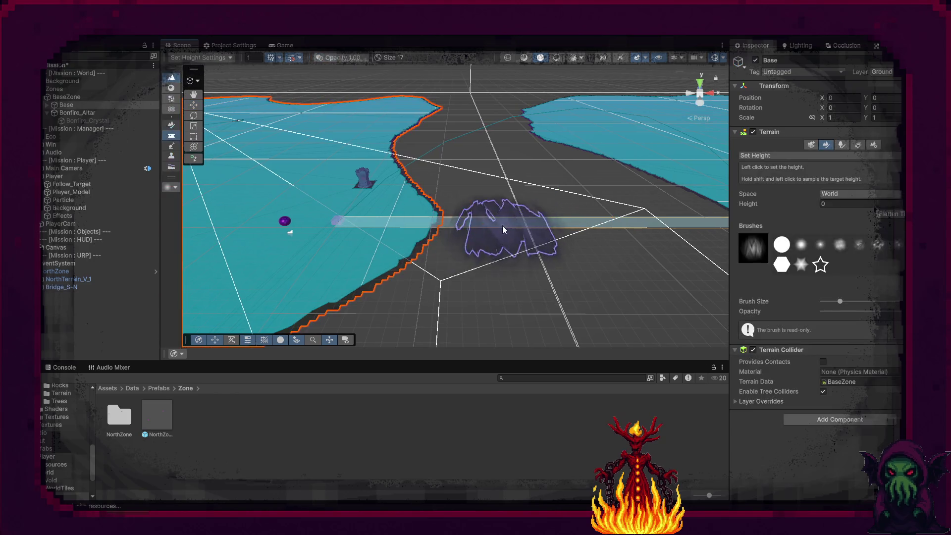
click(67, 280)
click(66, 288)
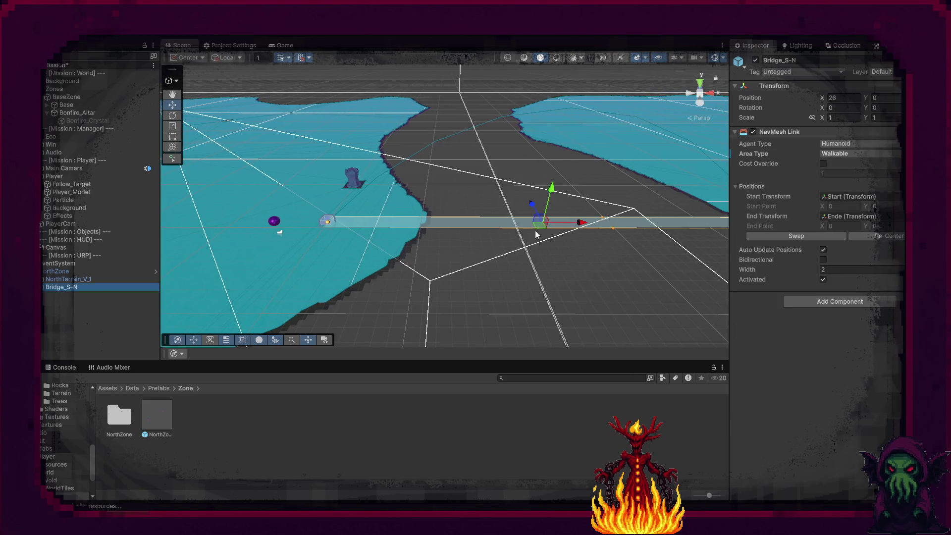
drag(583, 222, 582, 225)
mouse_move(656, 224)
mouse_down()
mouse_move(694, 224)
mouse_move(676, 229)
mouse_up()
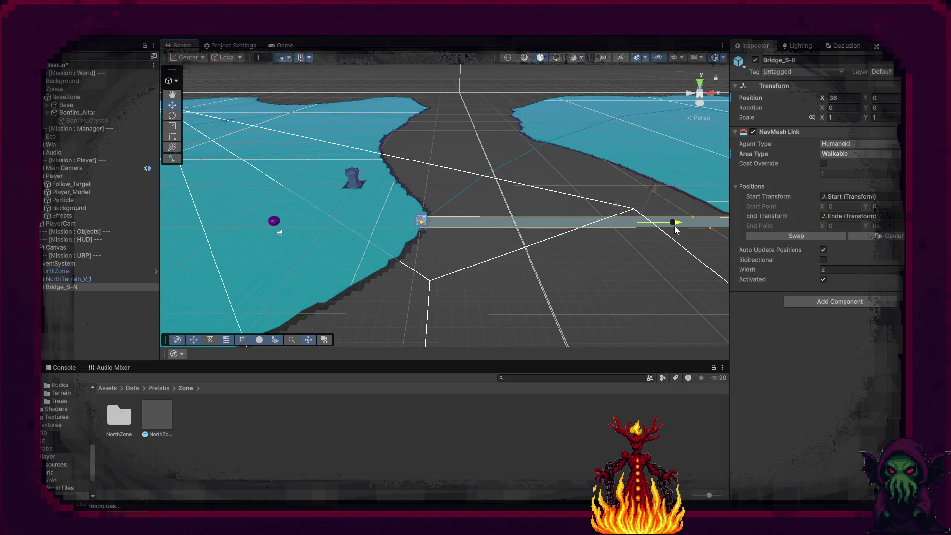
drag(513, 276, 575, 280)
click(646, 224)
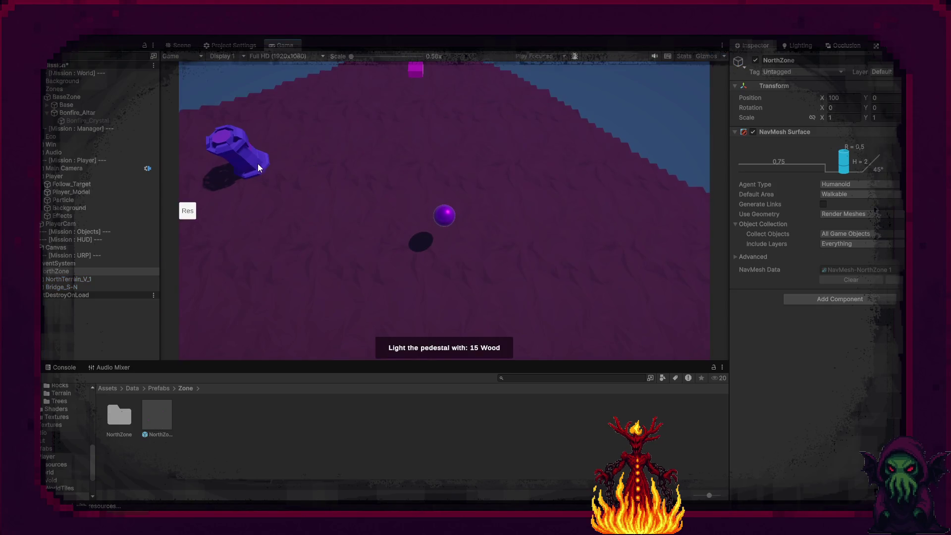
- Walk the player onto the pink cube and enable Generate Links on the NorthZone surface
click(427, 95)
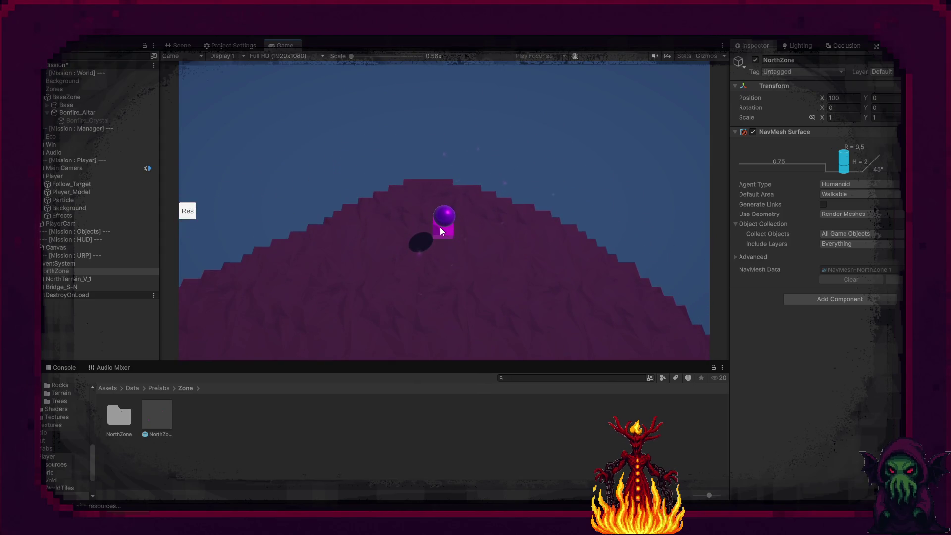
click(420, 214)
click(454, 243)
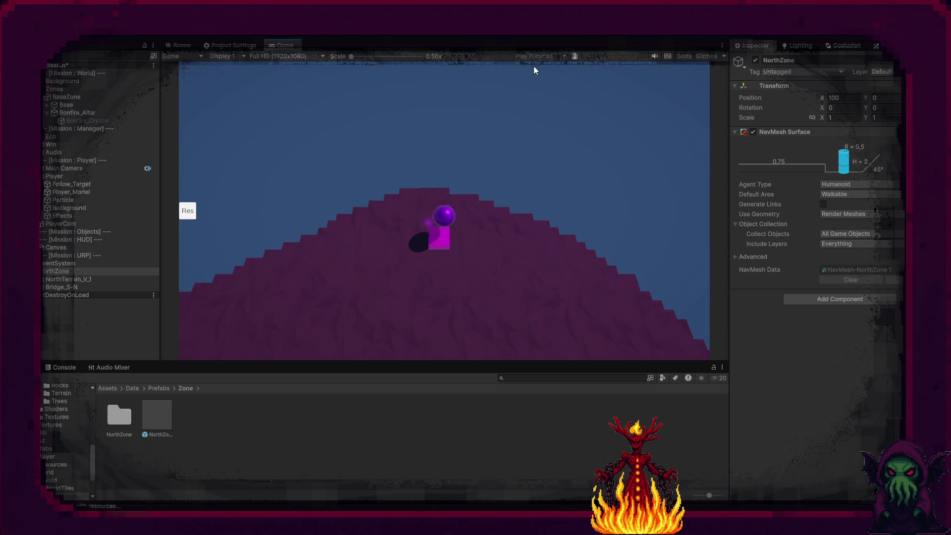
click(823, 205)
click(406, 222)
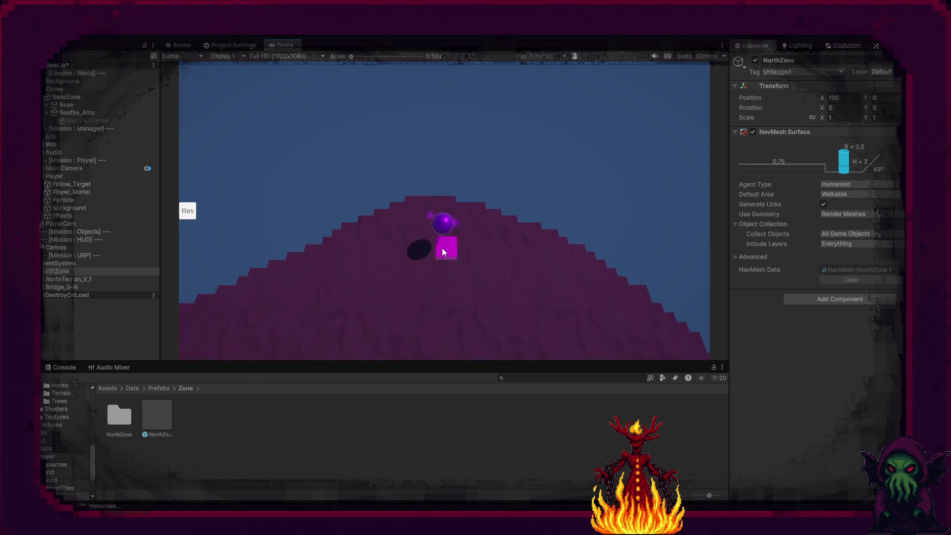
- Enable Generate Links on the Zones NavMesh Surface and view both joined areas in the Scene view
click(86, 99)
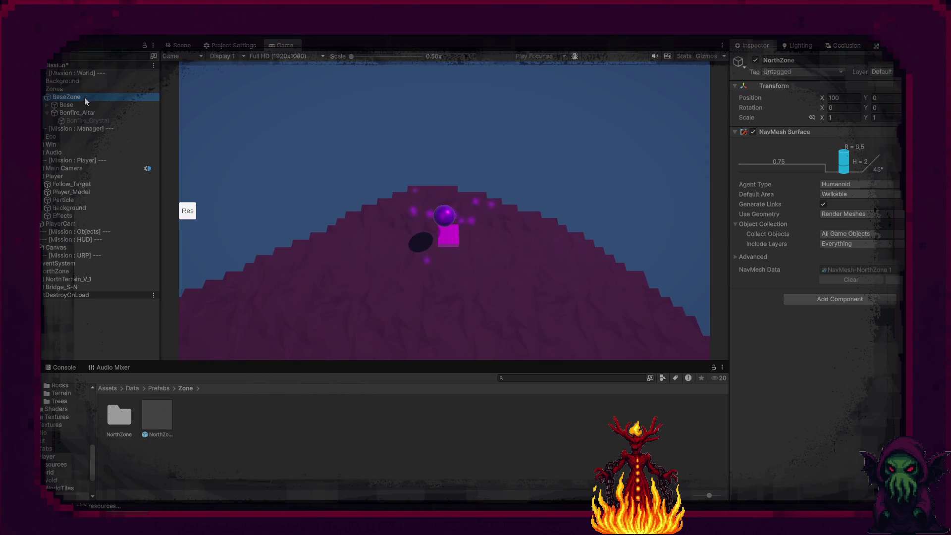
click(72, 106)
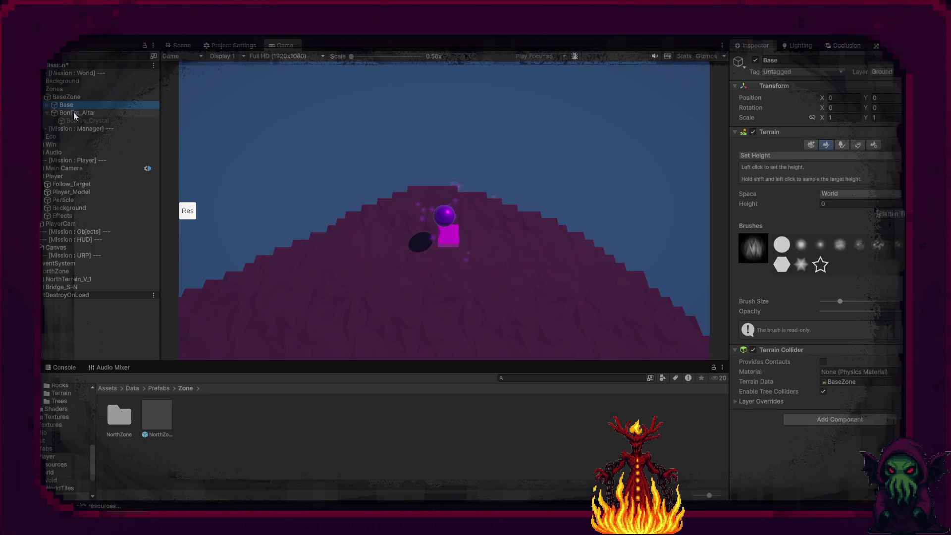
click(67, 90)
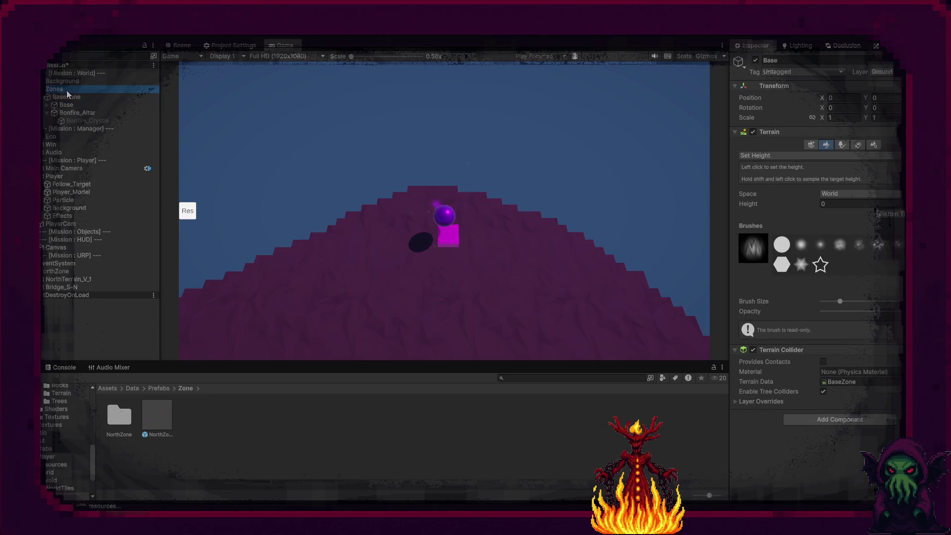
click(823, 204)
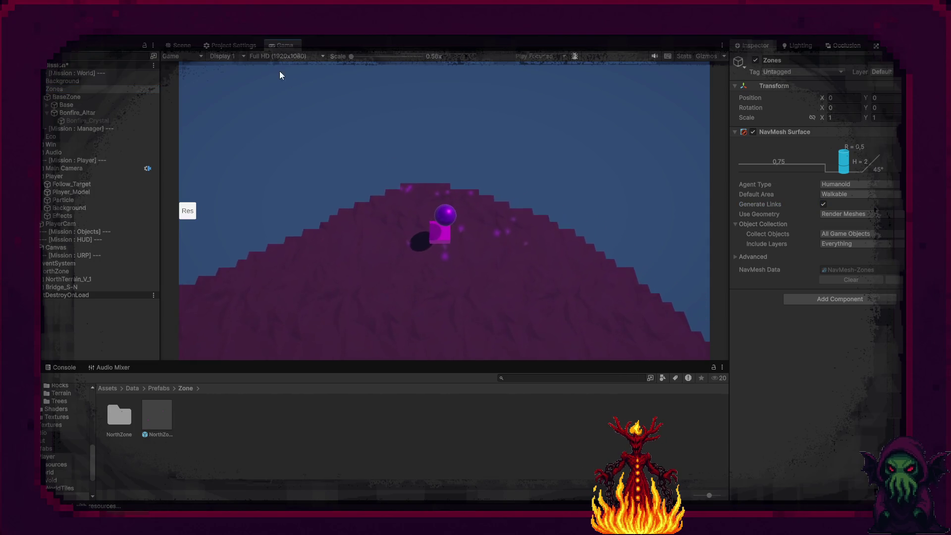
click(180, 46)
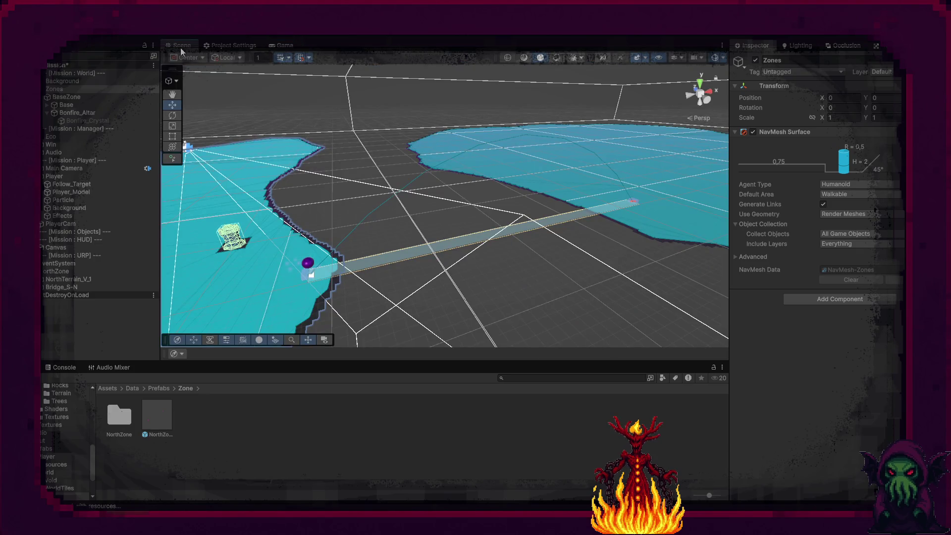
- During the test run, set Bridge_S-N's Position Y to 0.25
click(395, 255)
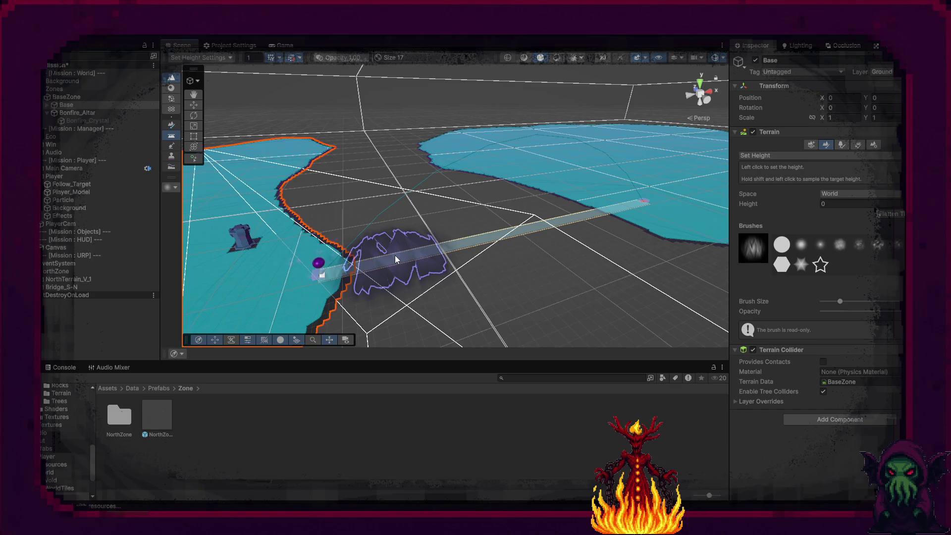
click(63, 287)
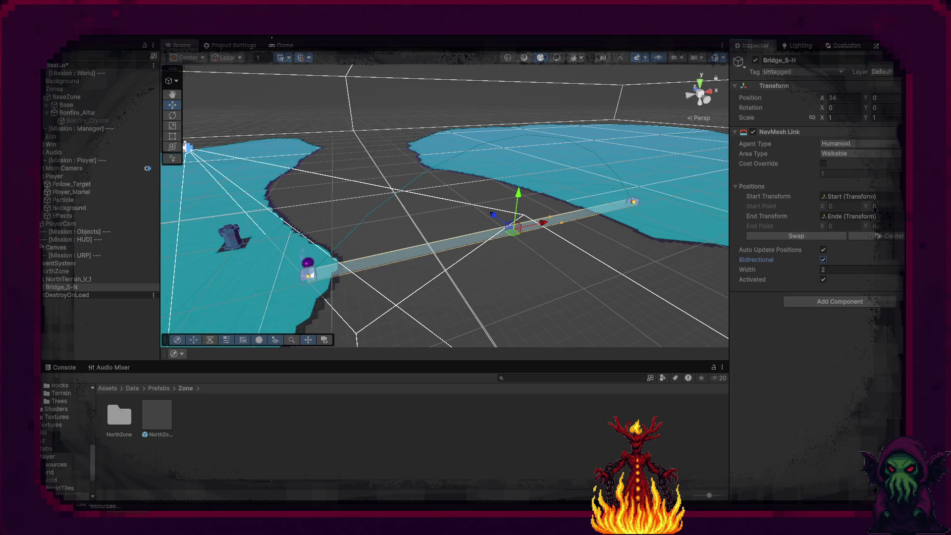
click(282, 45)
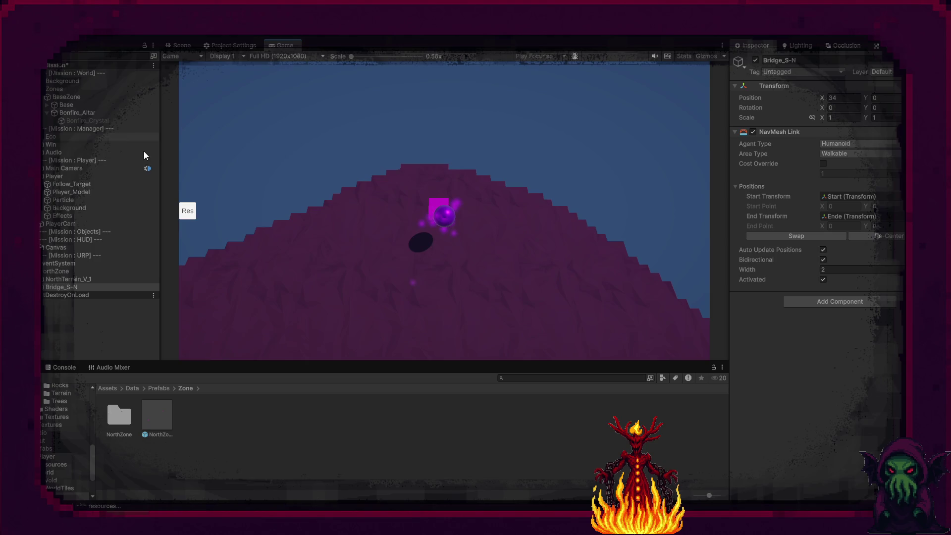
click(884, 99)
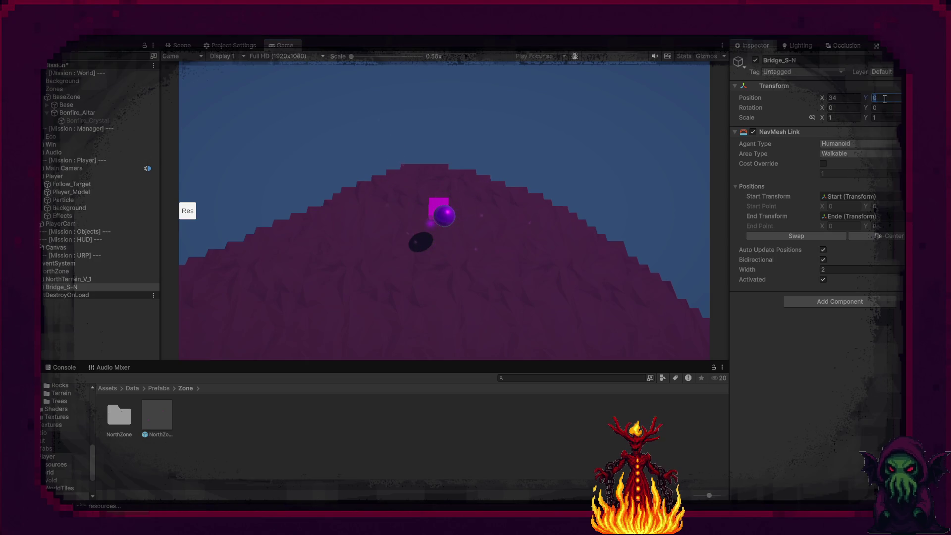
text(-25)
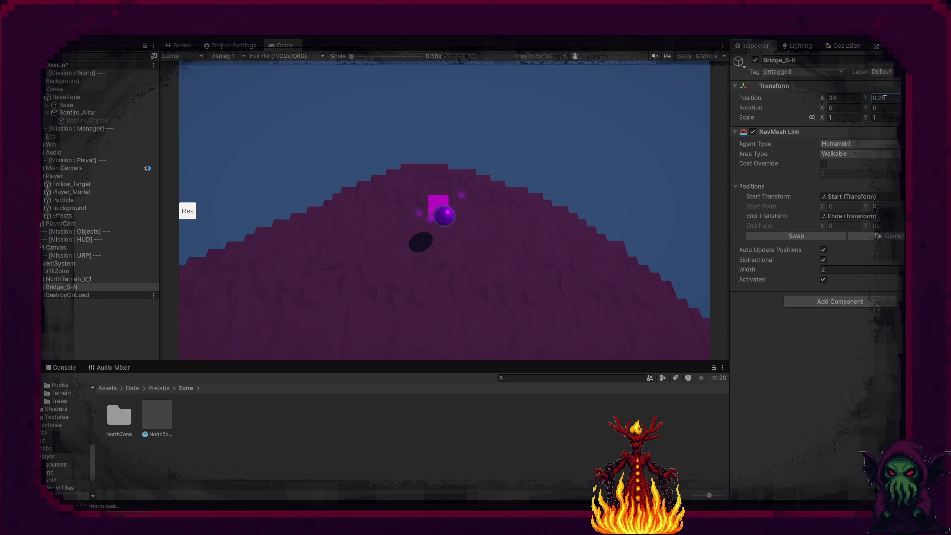
- Walk the player uphill and back downhill, stop the test run, and reselect Bridge_S-N
click(446, 198)
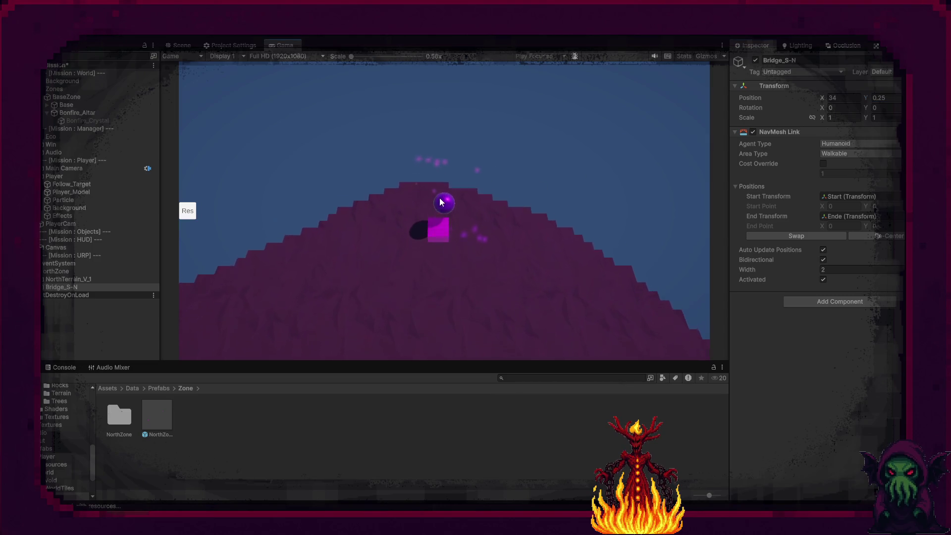
click(440, 248)
click(436, 195)
click(453, 257)
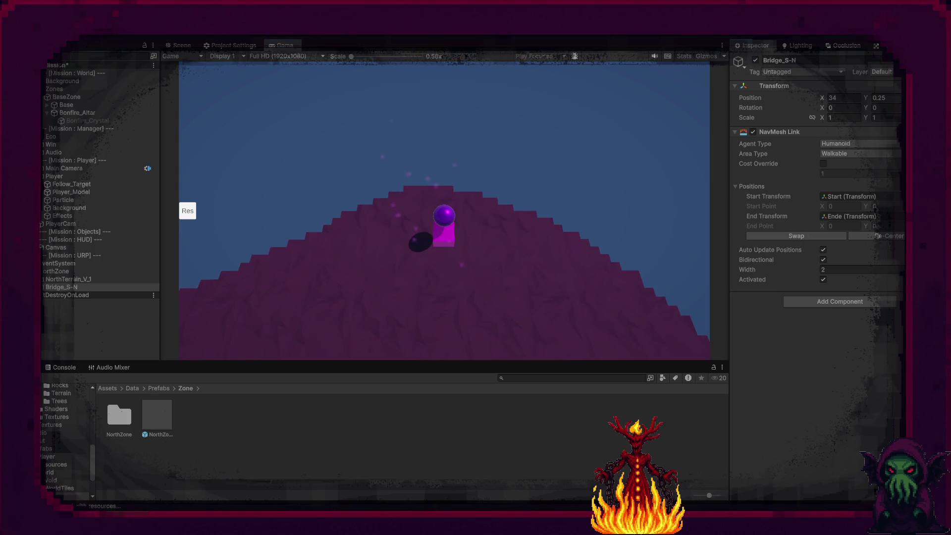
key(ctrl+p)
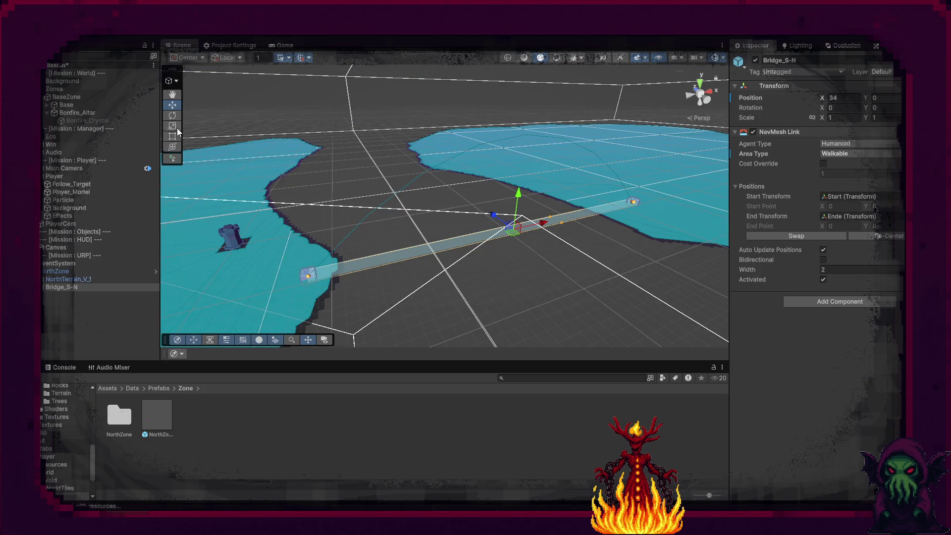
click(57, 287)
- Raise the bridge's Start and Ende endpoints to Position Y 0.25, then test-run the game
key(Right)
click(67, 303)
shift+click(68, 312)
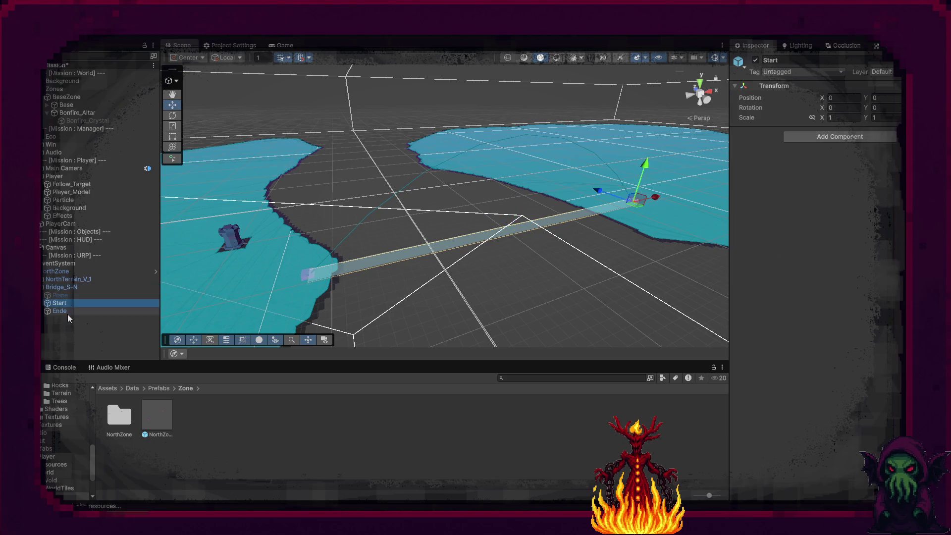
click(895, 100)
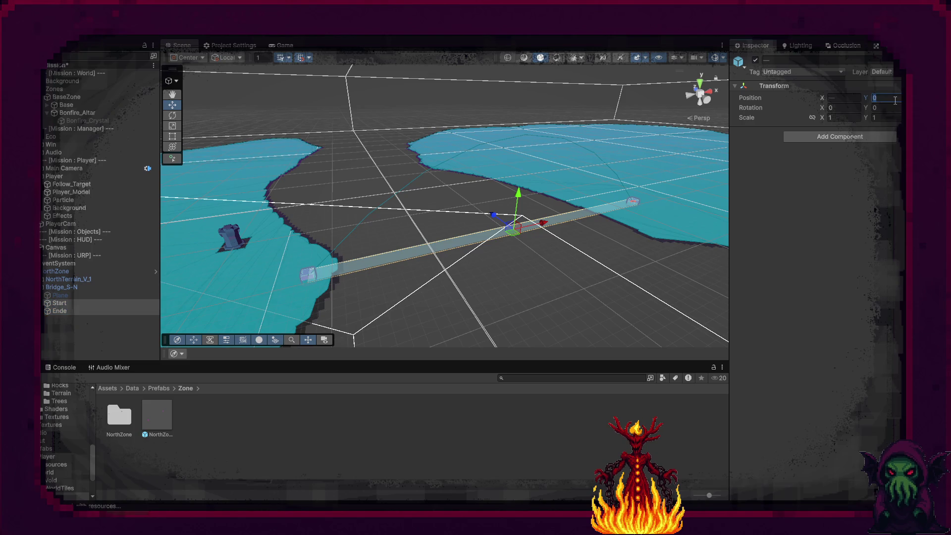
text(.25)
key(Return)
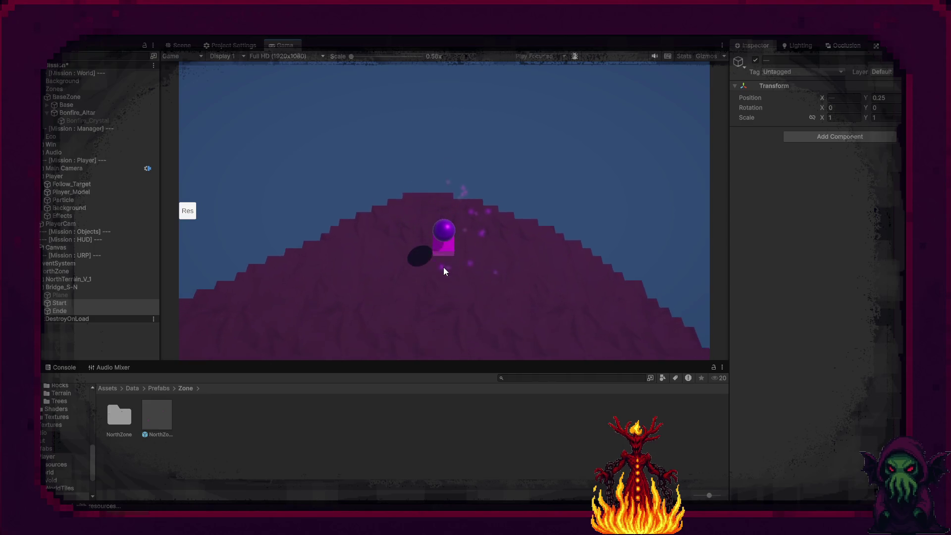
click(469, 35)
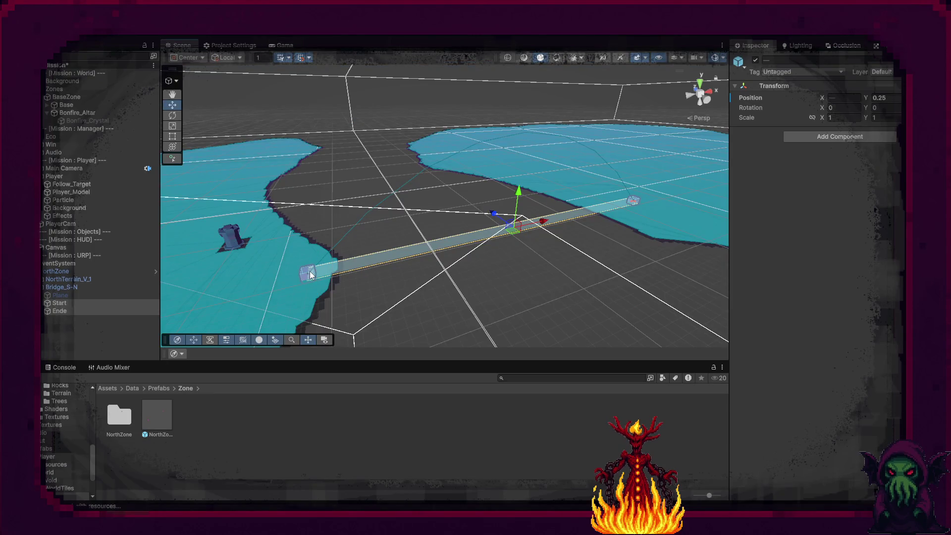
- Check the Cube, Ende and Start objects, then turn on Bidirectional for Bridge_S-N's NavMesh Link
click(310, 272)
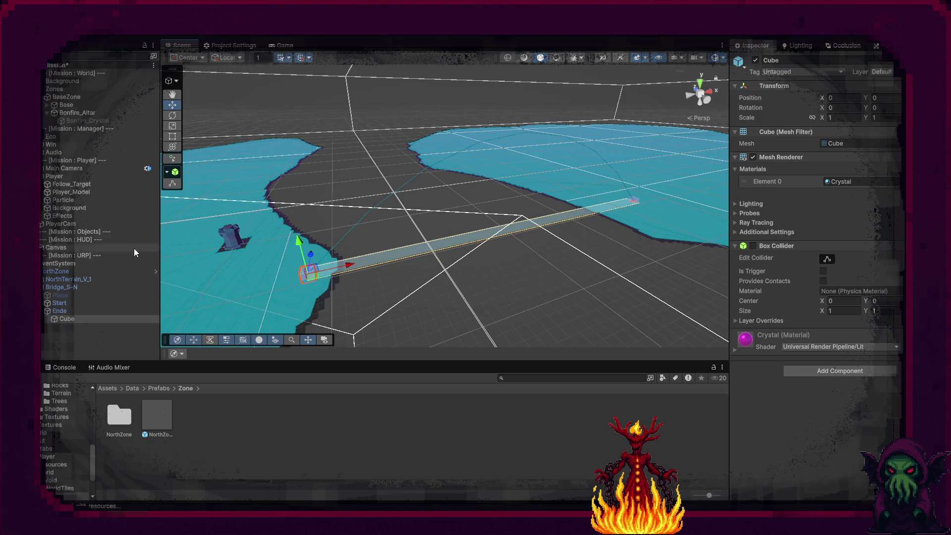
click(63, 311)
click(69, 303)
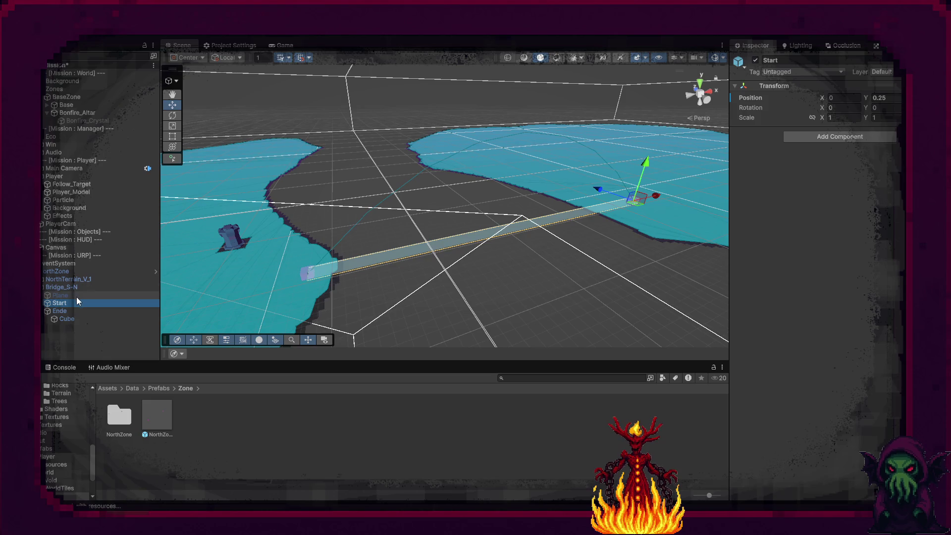
click(74, 290)
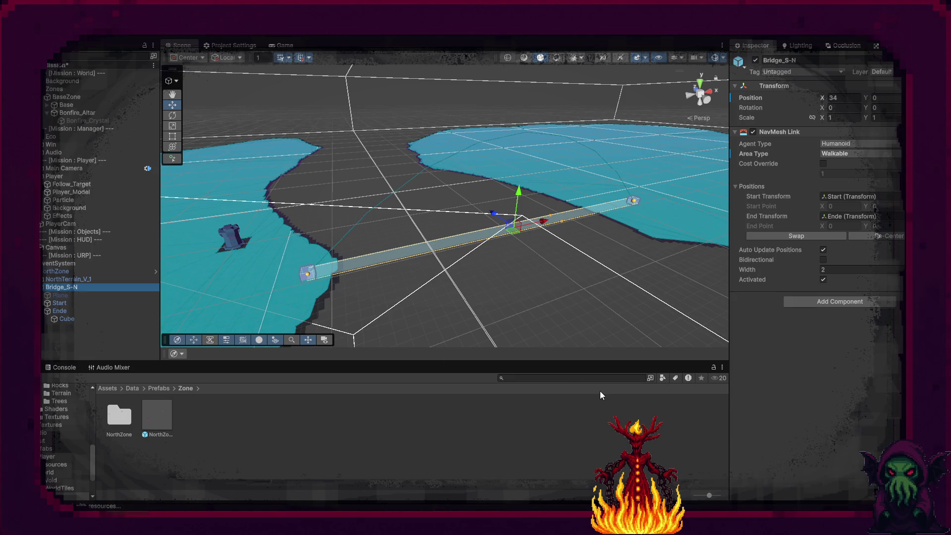
click(823, 259)
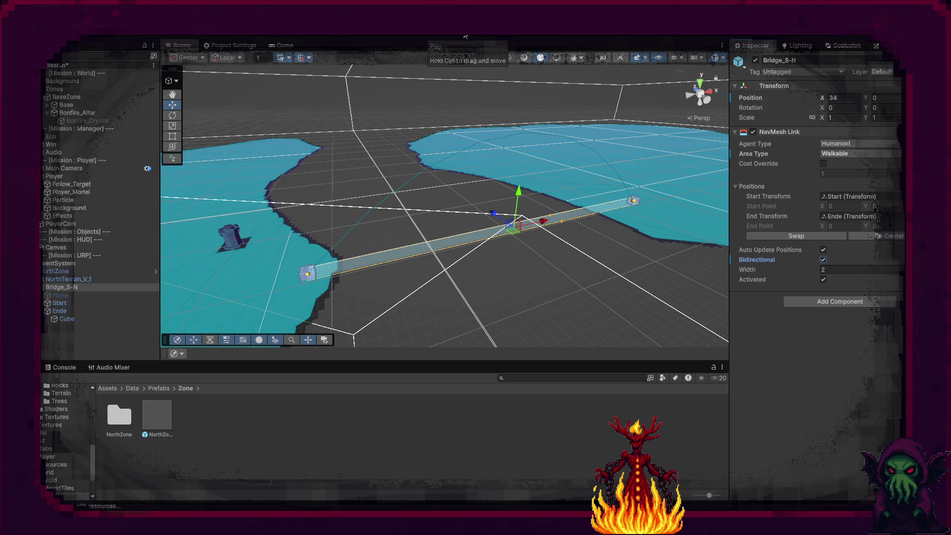
- Change the bridge link's Area Type to Jump, test-run the game, then switch to Visual Studio
click(867, 153)
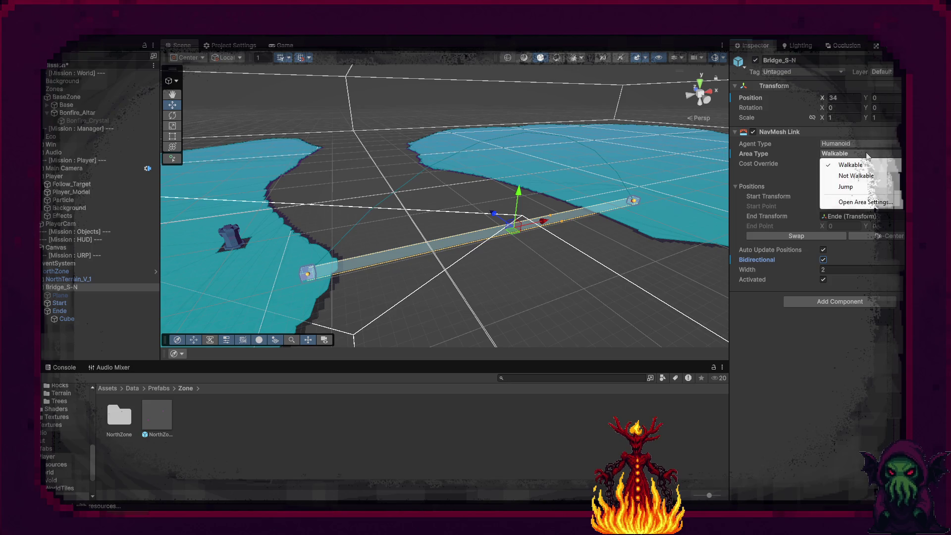
click(845, 188)
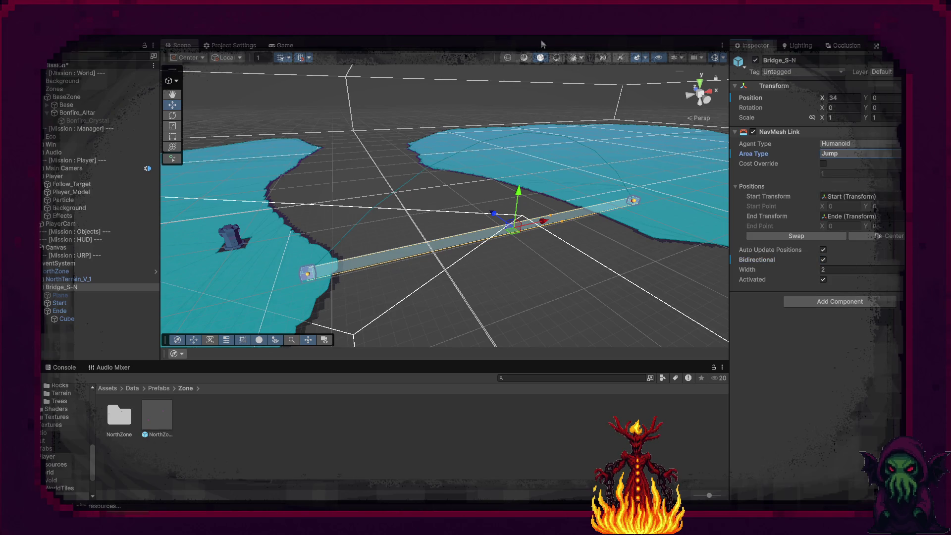
click(476, 36)
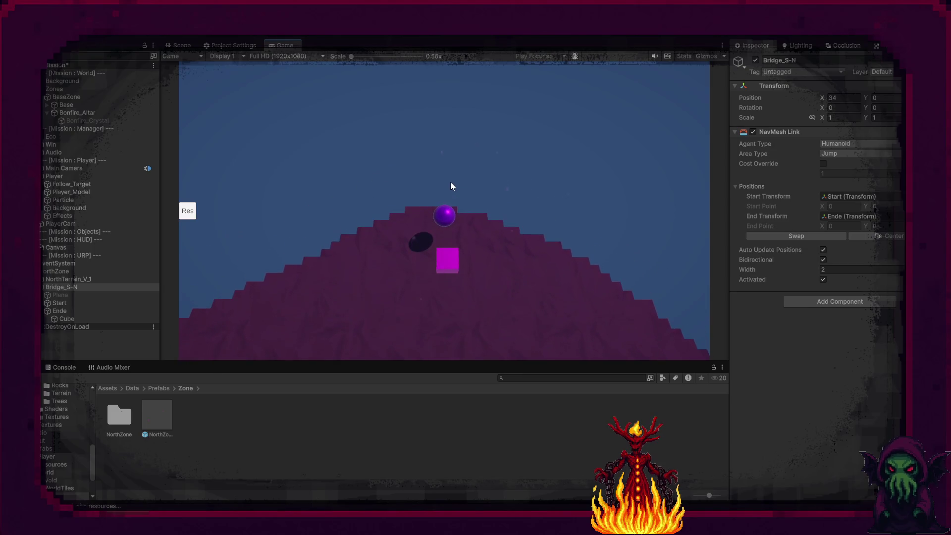
click(472, 36)
key(alt+Tab)
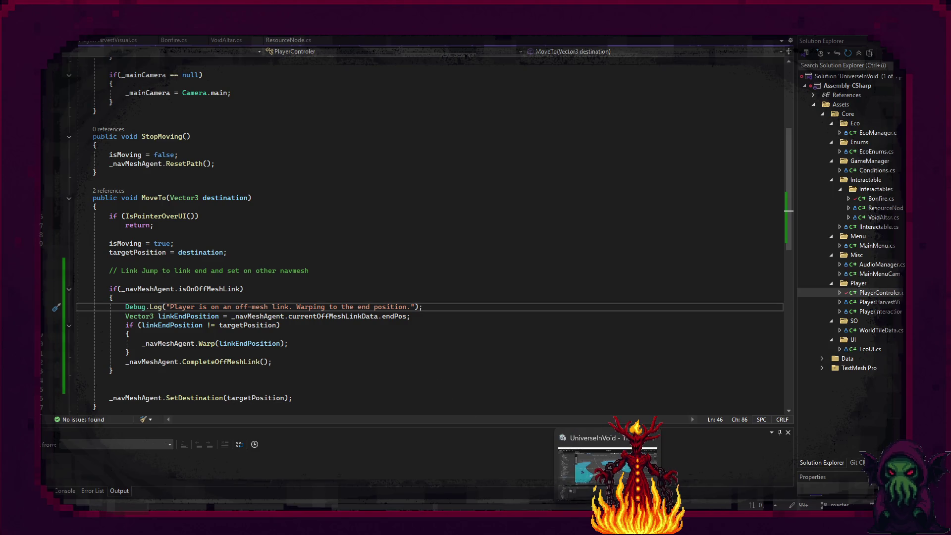
click(608, 526)
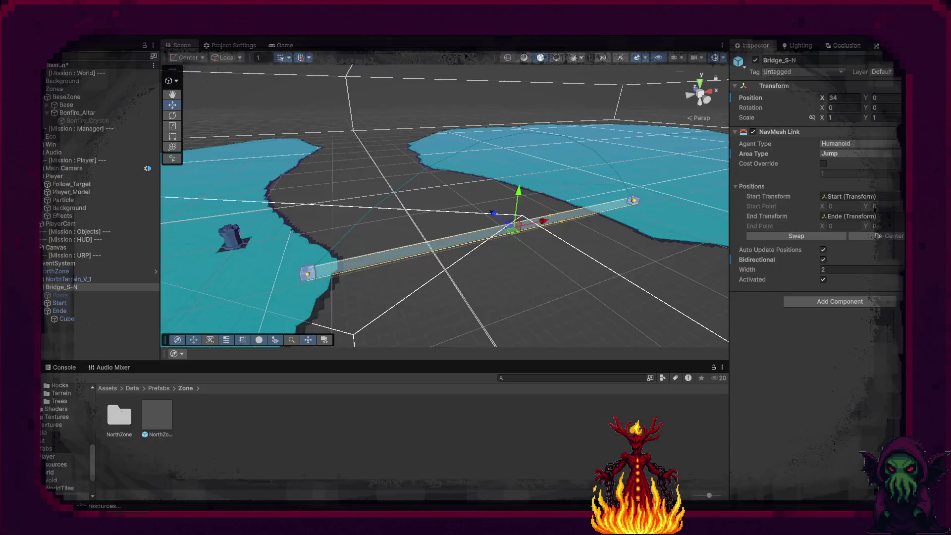
click(830, 302)
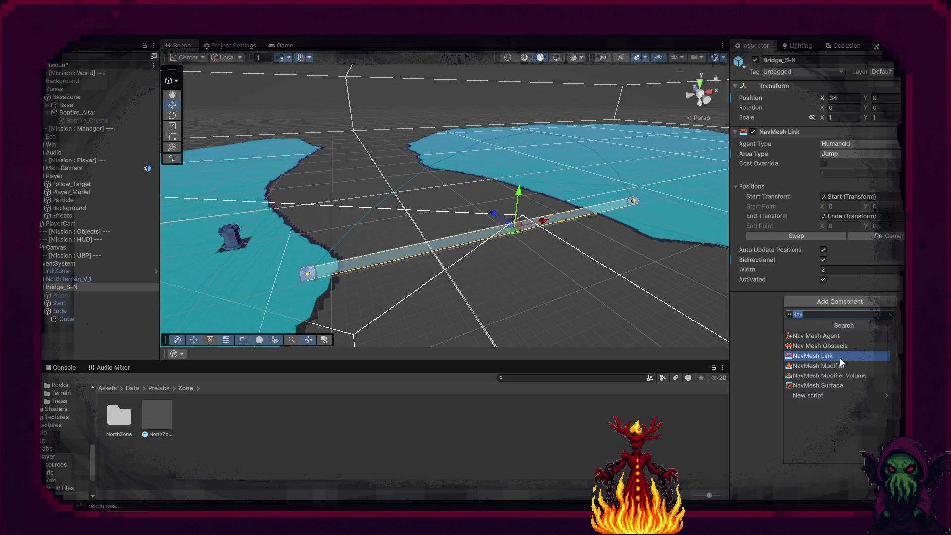
click(751, 398)
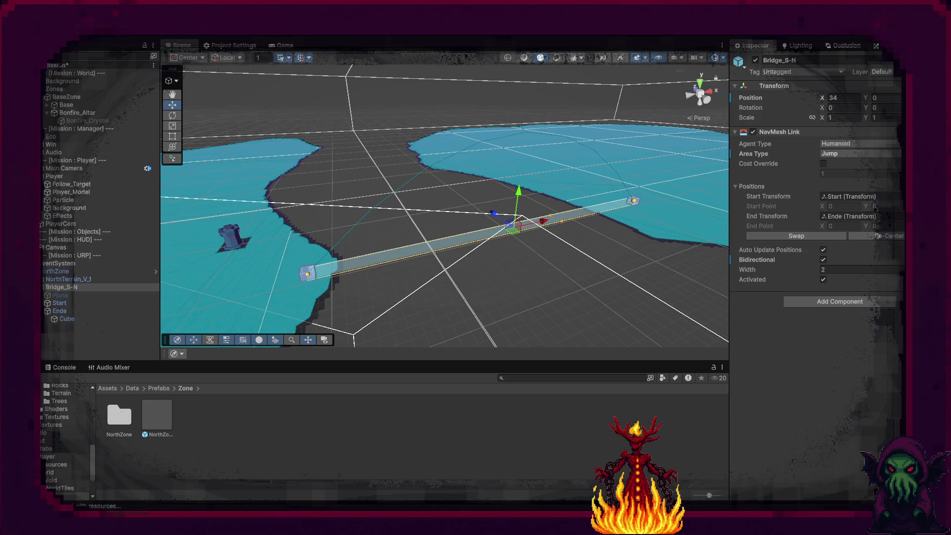
key(alt+Tab)
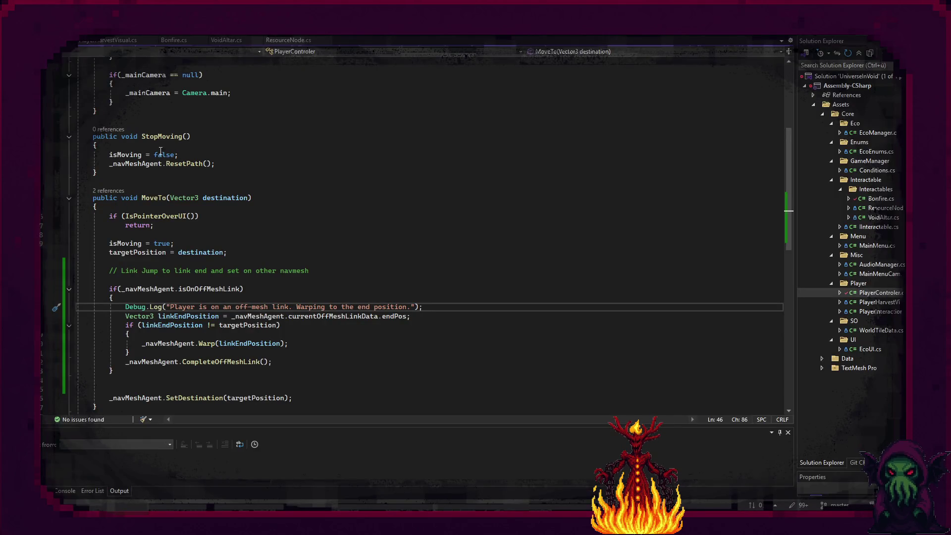
- Review PlayerControler's MoveTo method, then open PlayerInteraction.cs from Solution Explorer
scroll(108, 186, up, 3)
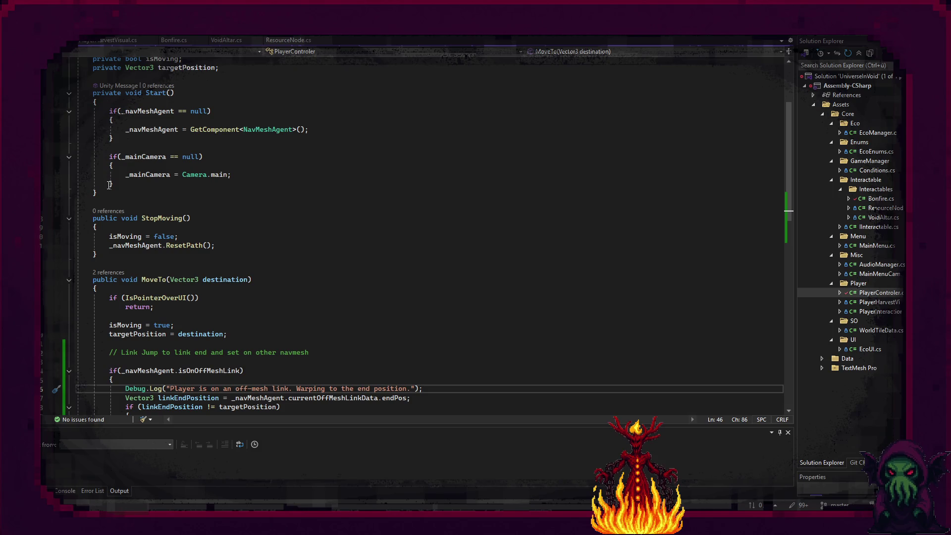
click(166, 280)
scroll(222, 246, up, 4)
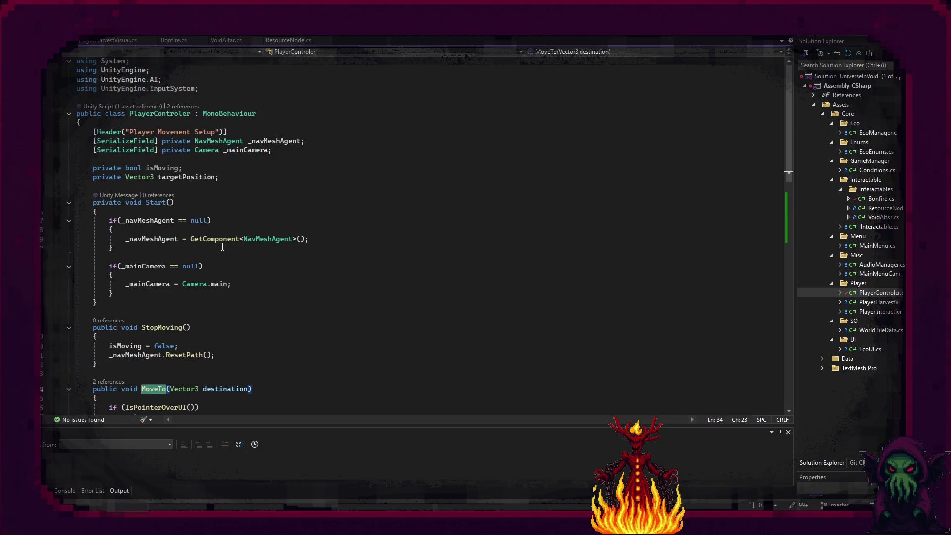
scroll(224, 246, down, 4)
scroll(226, 247, down, 12)
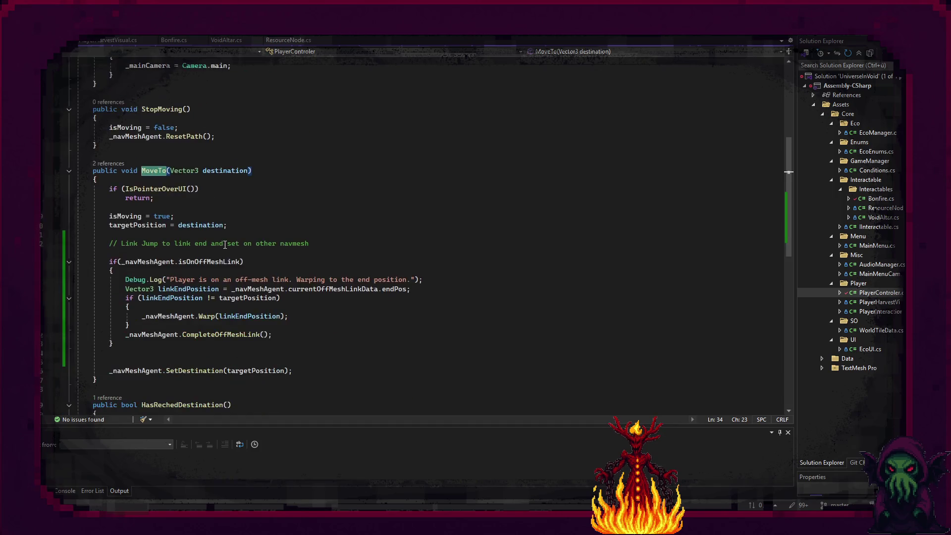
double_click(892, 315)
scroll(244, 269, down, 3)
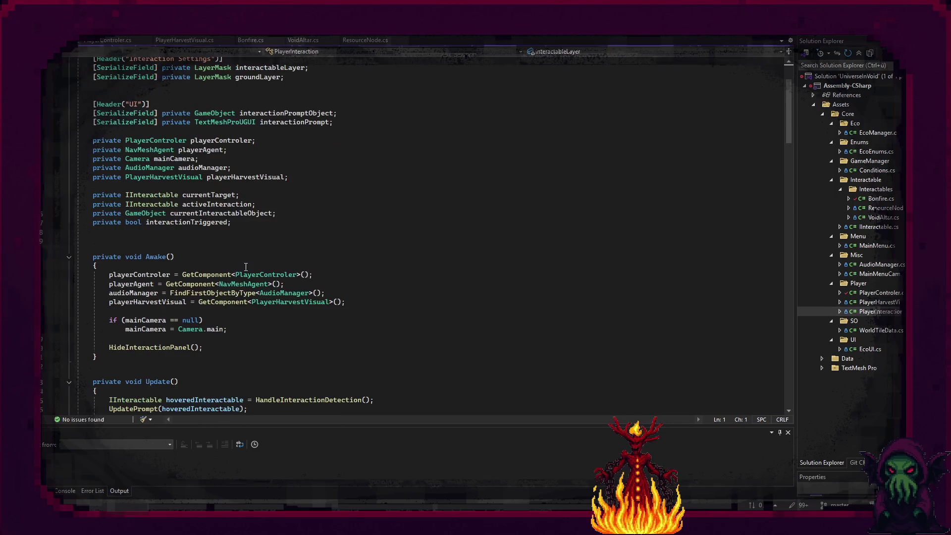
- Read through HandleInput's RaycastHit and groundHit click handling, then return to Unity
scroll(245, 262, down, 7)
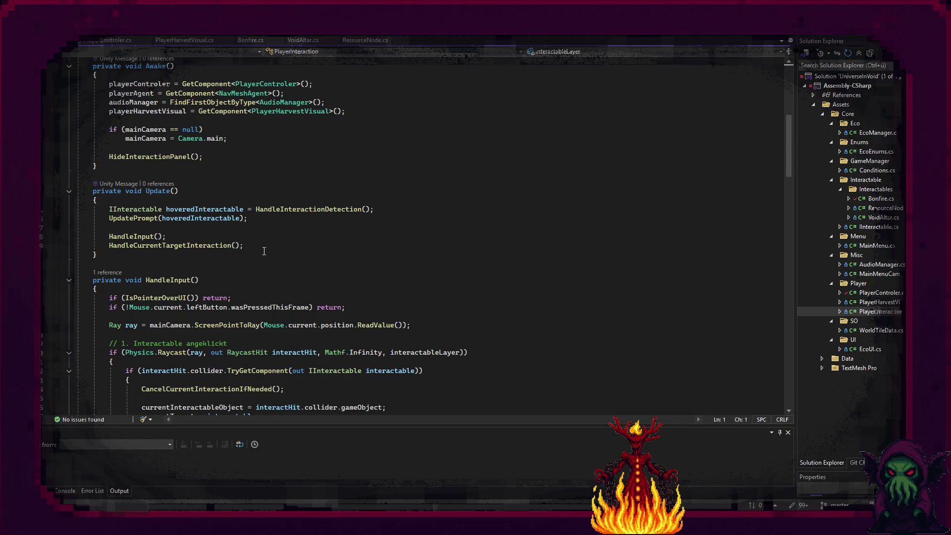
scroll(264, 252, down, 4)
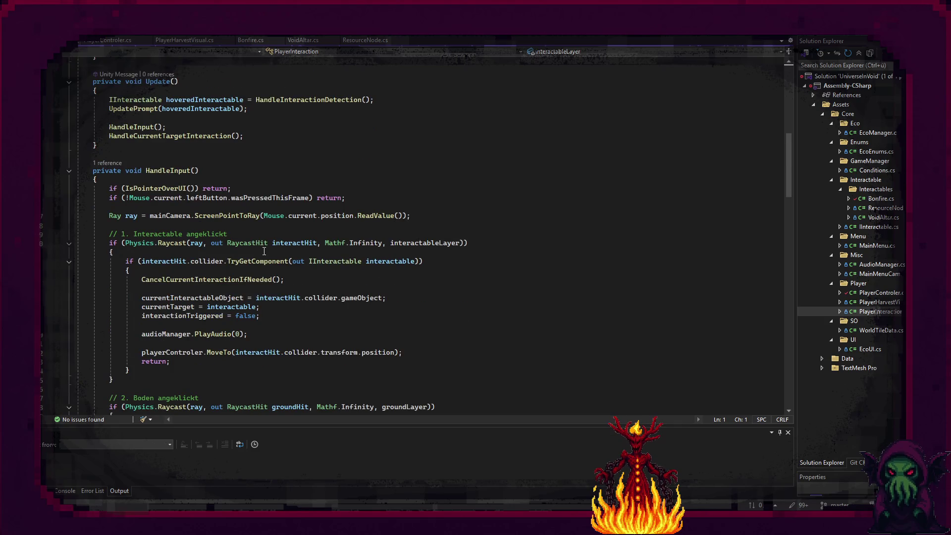
scroll(264, 251, down, 3)
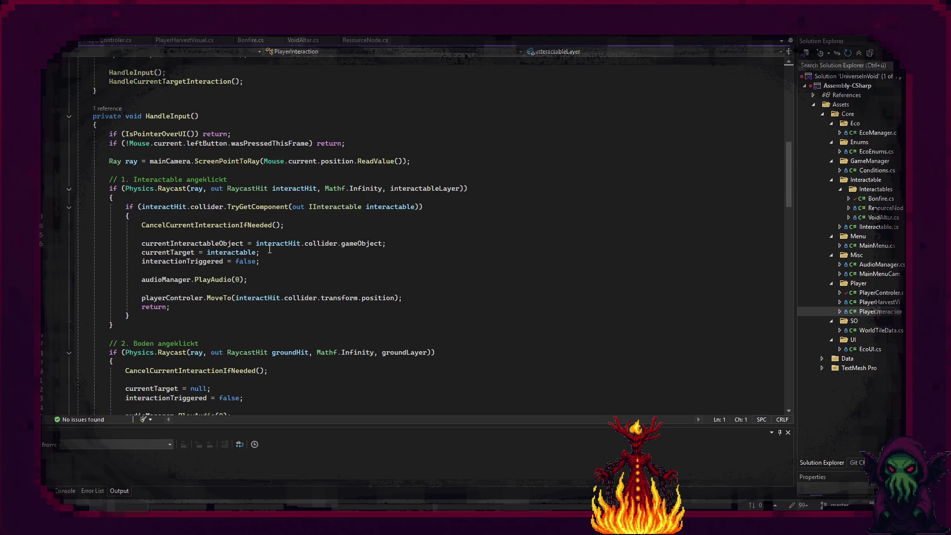
scroll(267, 251, down, 3)
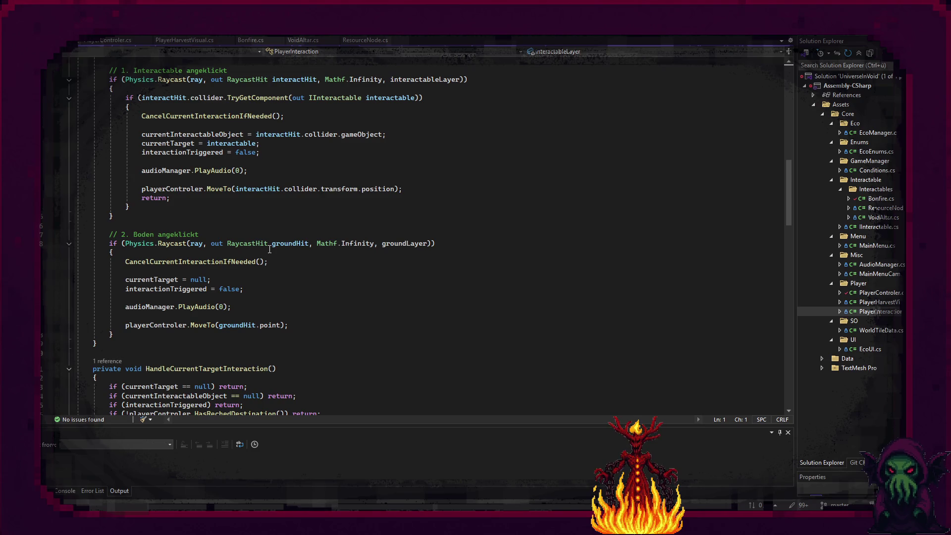
mouse_move(268, 247)
mouse_move(242, 323)
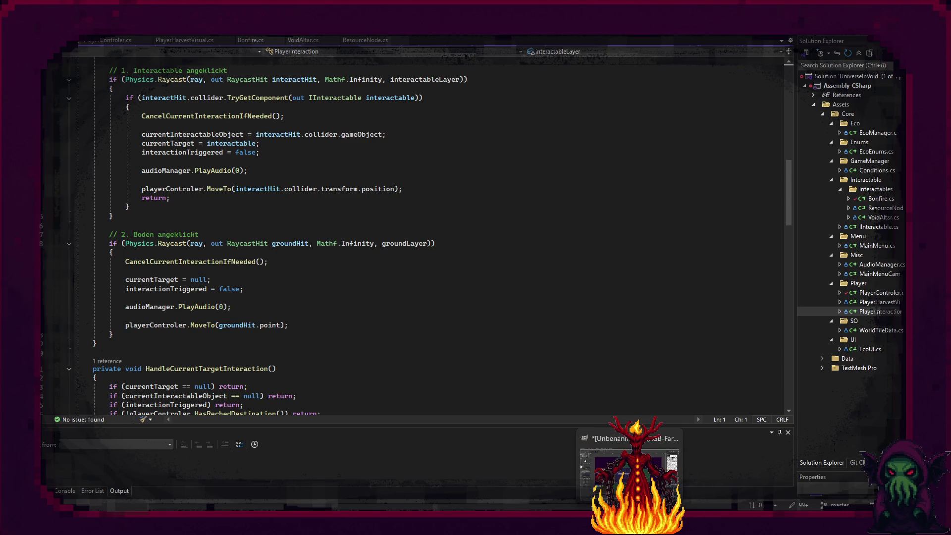
key(alt+Tab)
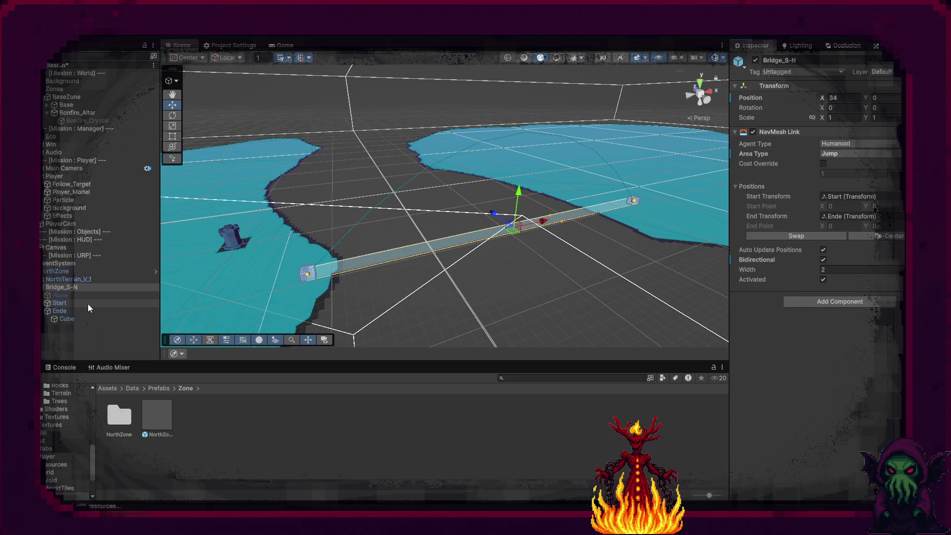
- Enable the bridge Cube's Box Collider and put it on the Ground layer
click(85, 319)
click(753, 246)
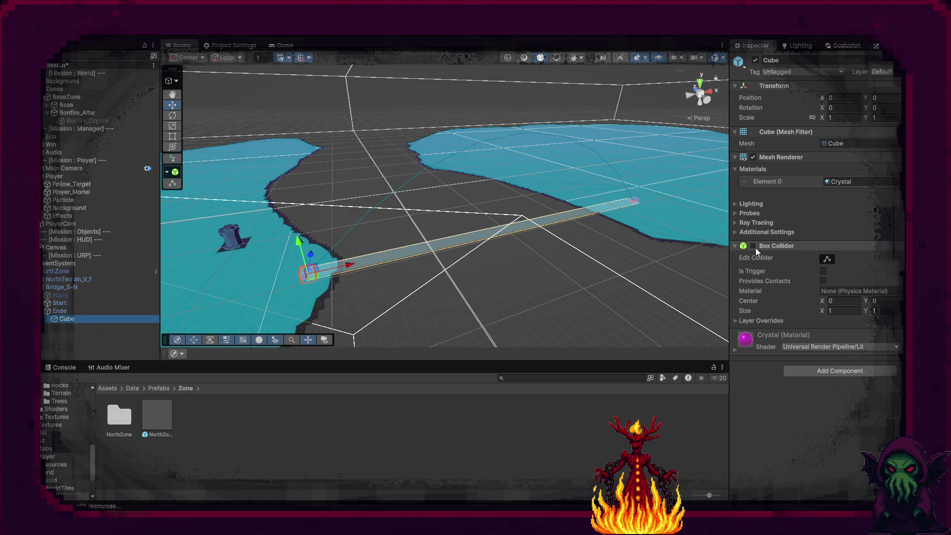
click(754, 247)
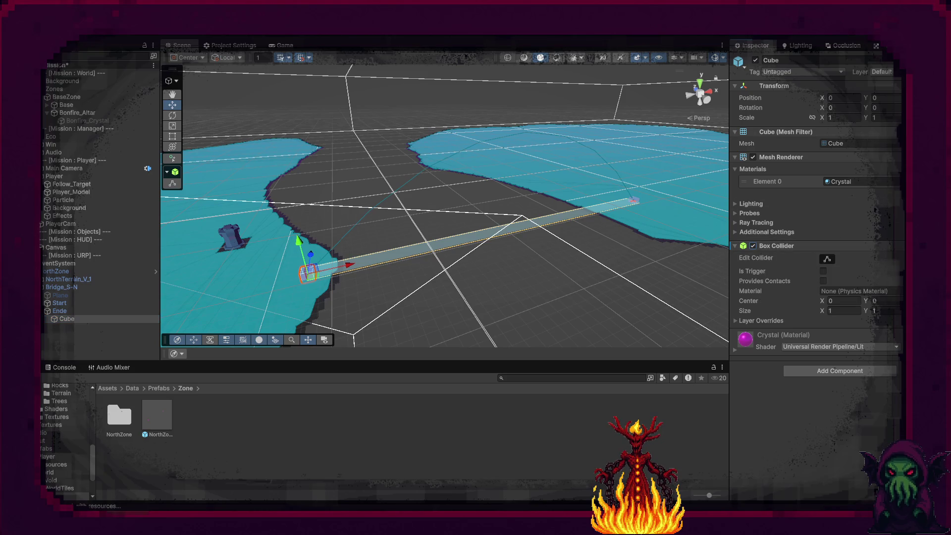
click(882, 71)
click(889, 149)
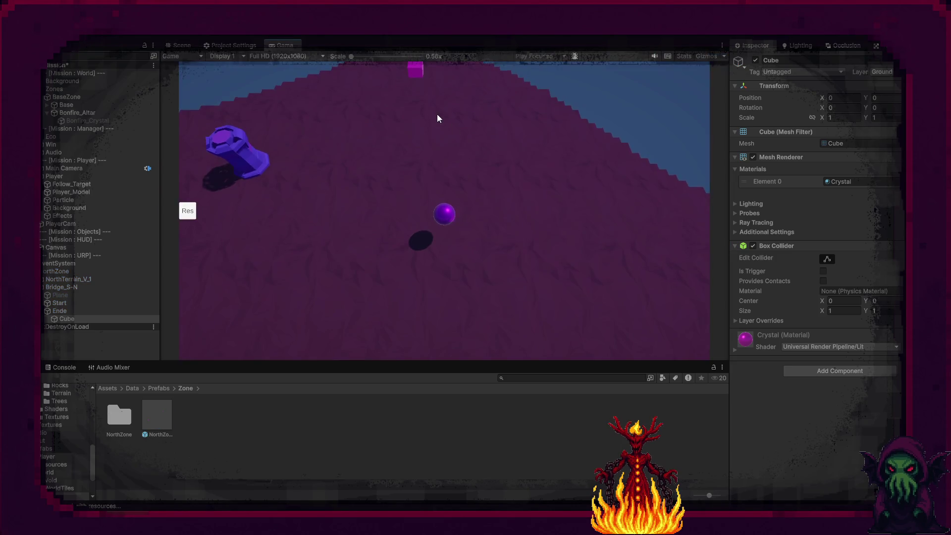
- Test-play moving the ball onto the magenta cube, then return to Visual Studio
key(w)
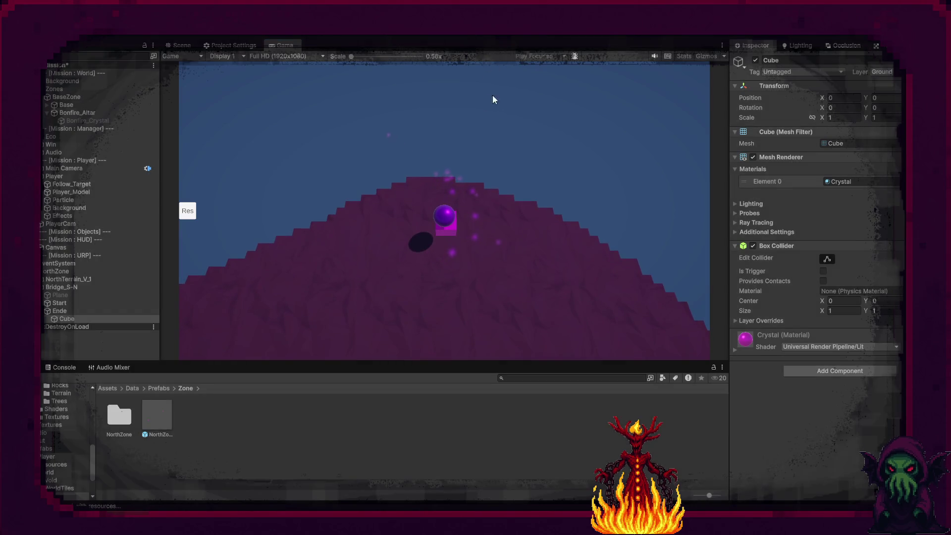
key(ctrl+p)
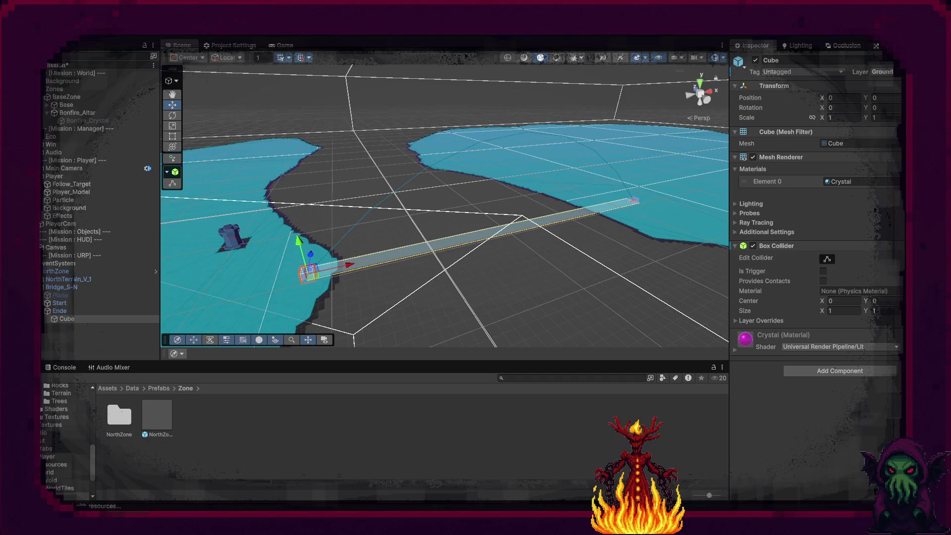
key(alt+Tab)
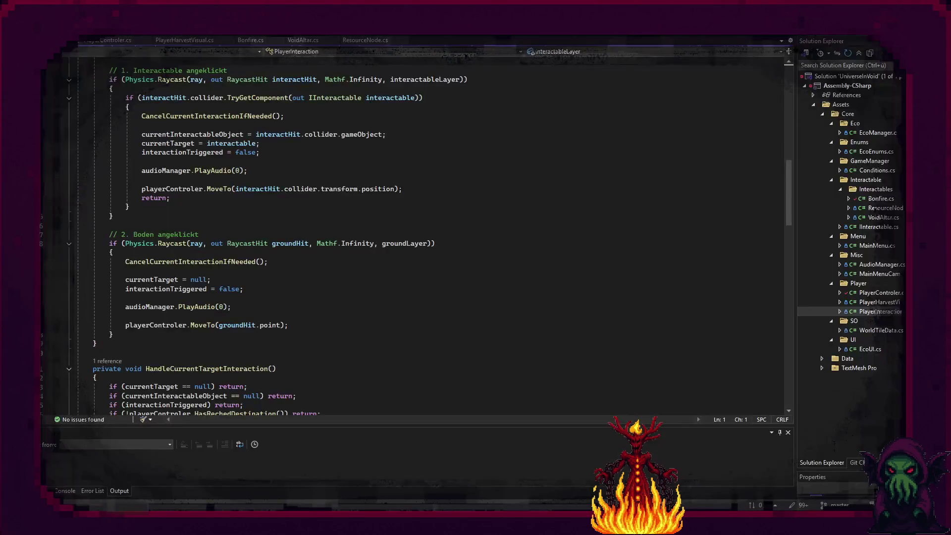
- Go to the MoveTo definition in PlayerControler
scroll(190, 336, down, 2)
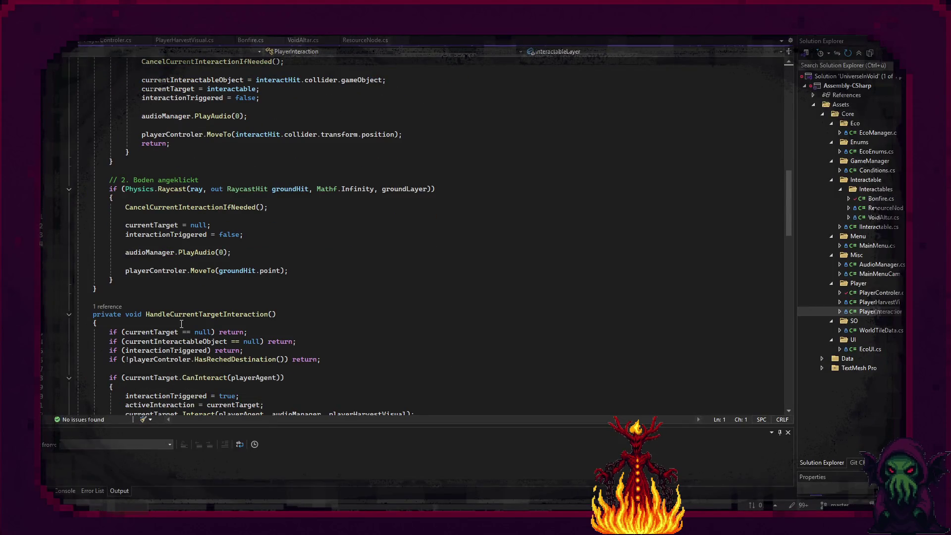
ctrl+click(203, 270)
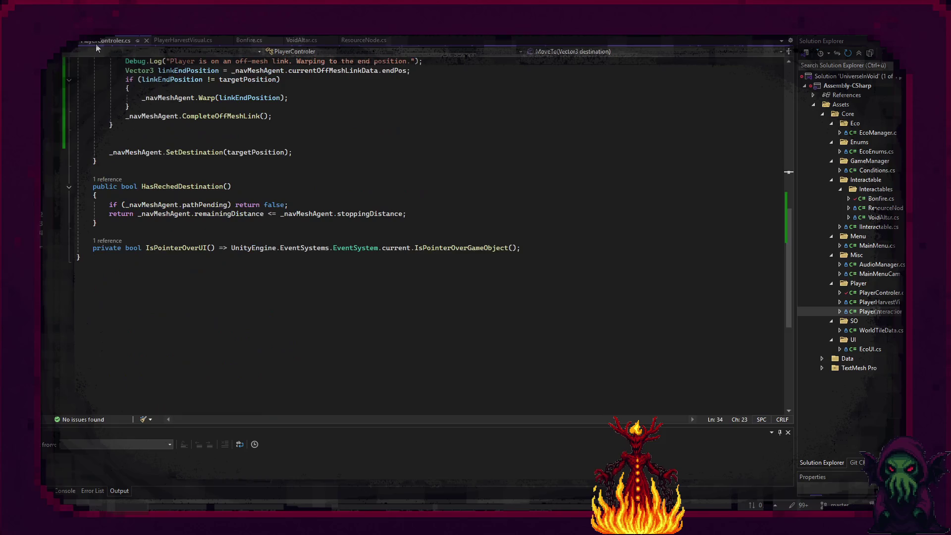
scroll(186, 277, up, 6)
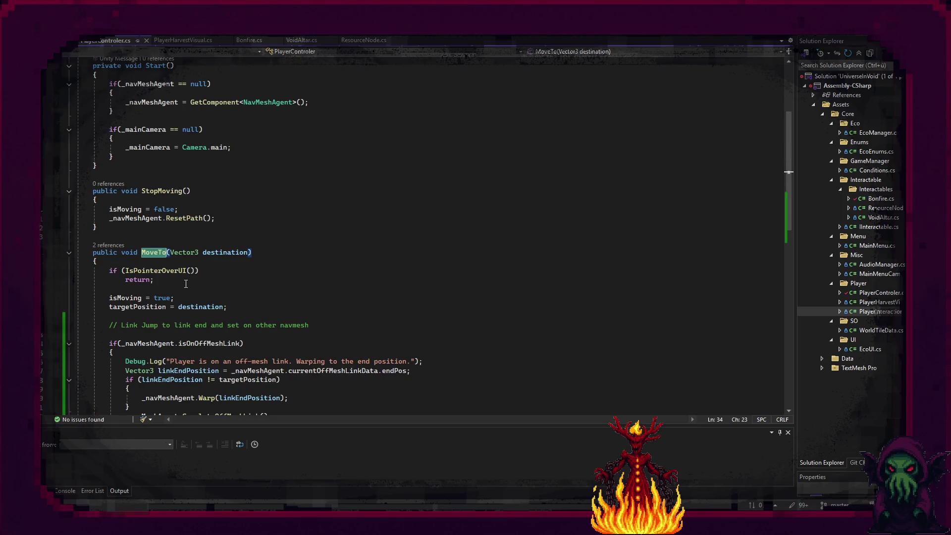
- Add '_navMeshAgent.autoTraverseOffMeshLink = false;' at the end of Start(), then return to Unity
click(143, 239)
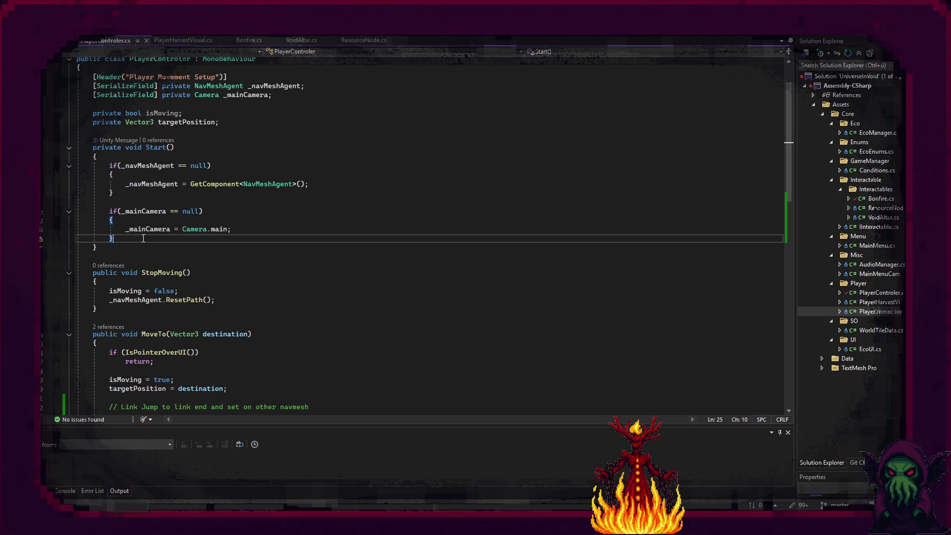
key(Return)
key(Return)
text(:)
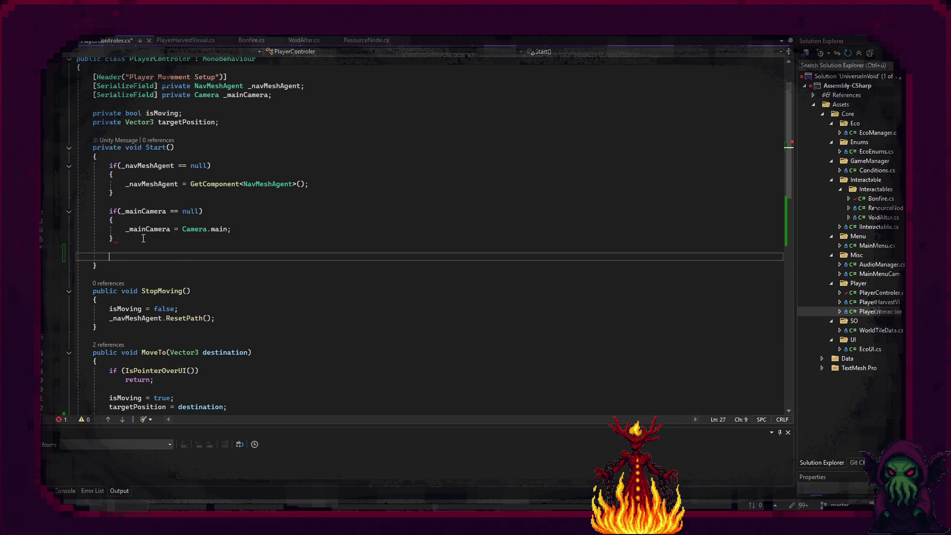
key(BackSpace)
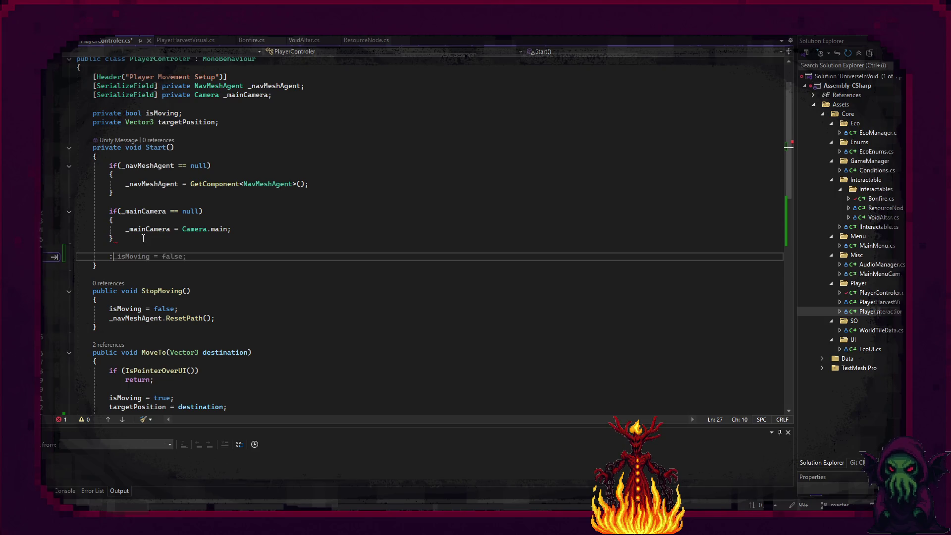
text(_navMeshAgent.aut)
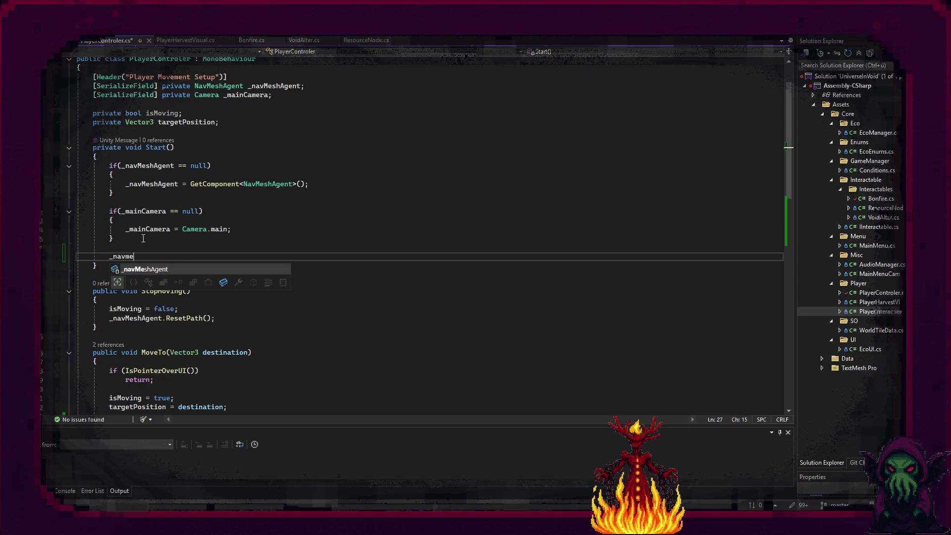
key(Tab)
text(.au)
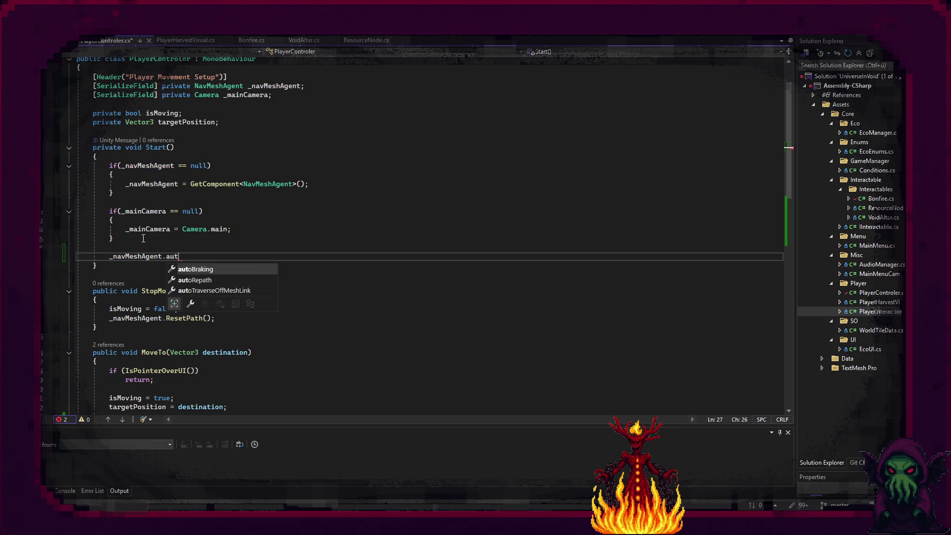
key(Down)
key(Down)
key(space)
text(= false;)
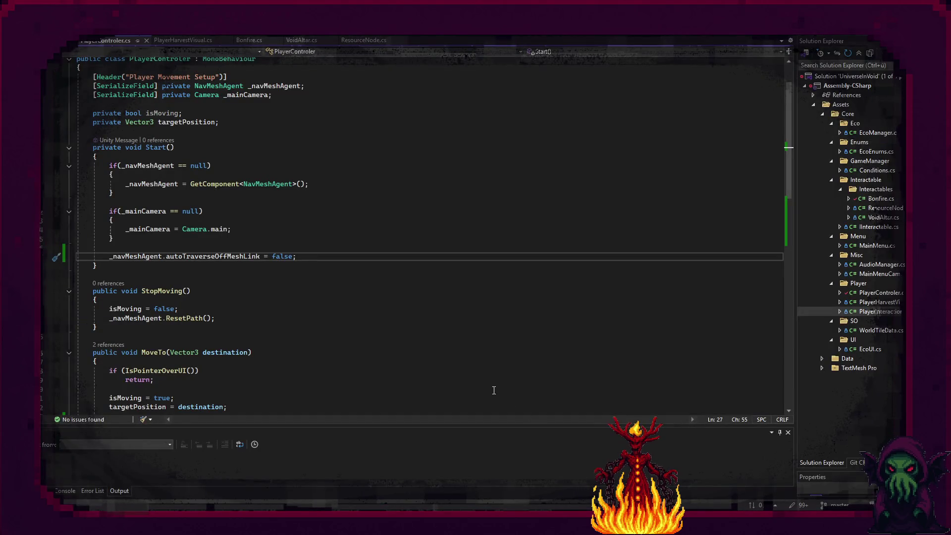
key(alt+Tab)
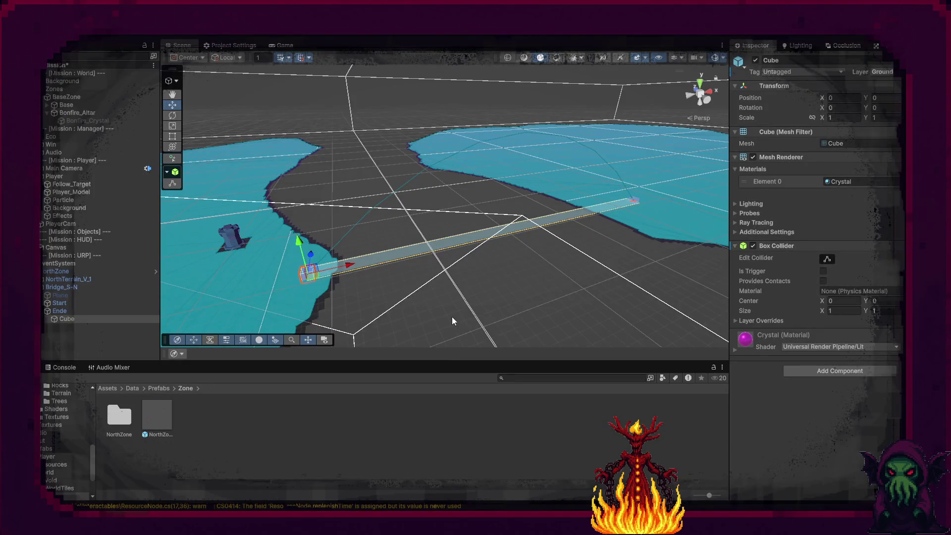
- Toggle the Cube's Box Collider off and back on, then select Player to inspect its Nav Mesh Agent
click(753, 246)
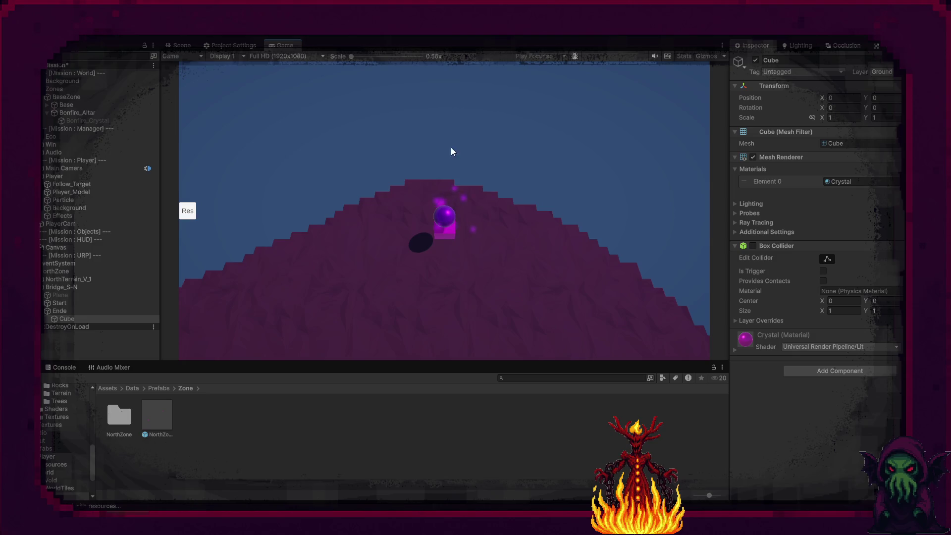
click(752, 246)
click(736, 246)
click(753, 247)
click(733, 246)
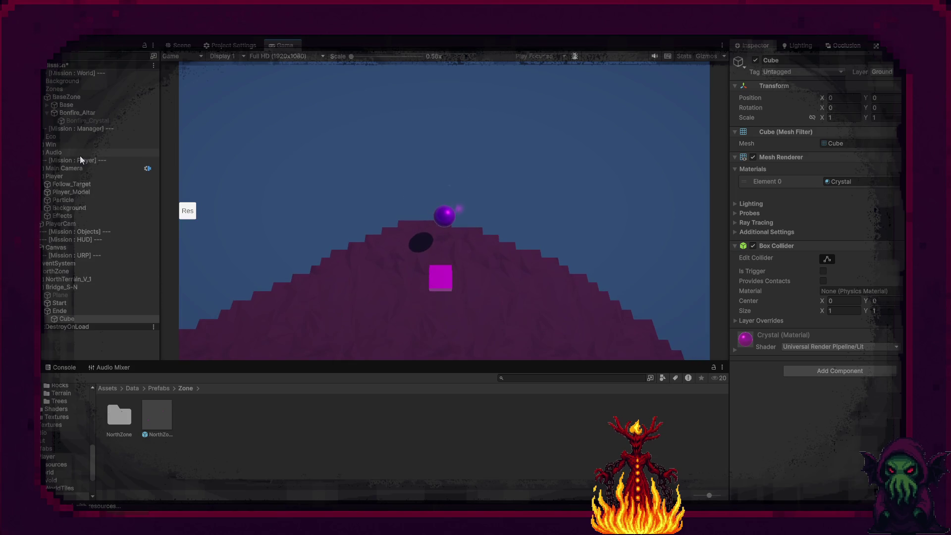
click(76, 178)
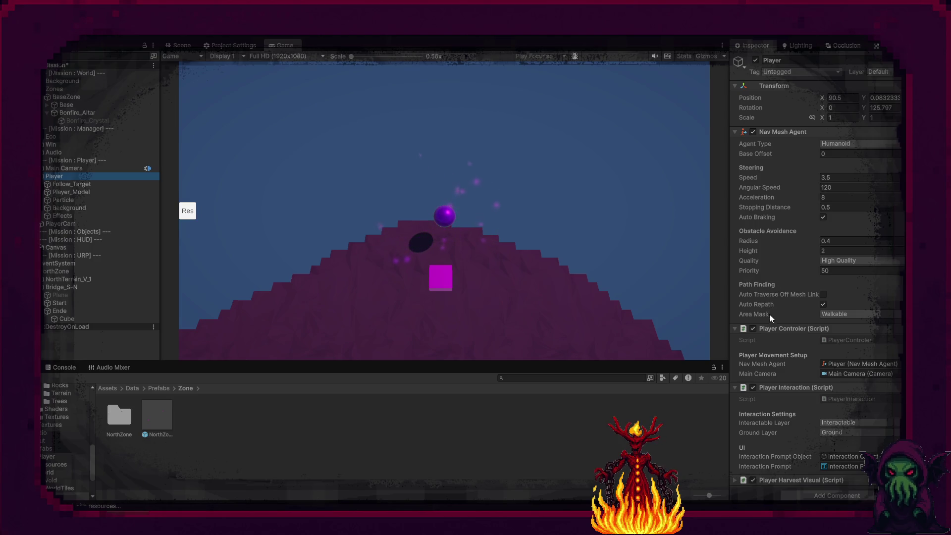
- Set the Player agent's Area Mask to Walkable and Jump, then send the player up the hill
click(832, 316)
click(842, 363)
click(446, 272)
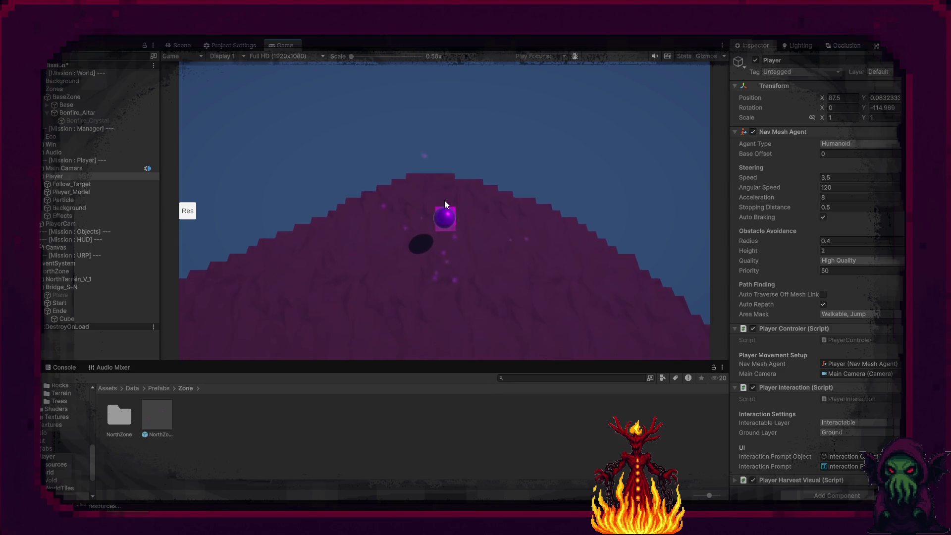
click(447, 242)
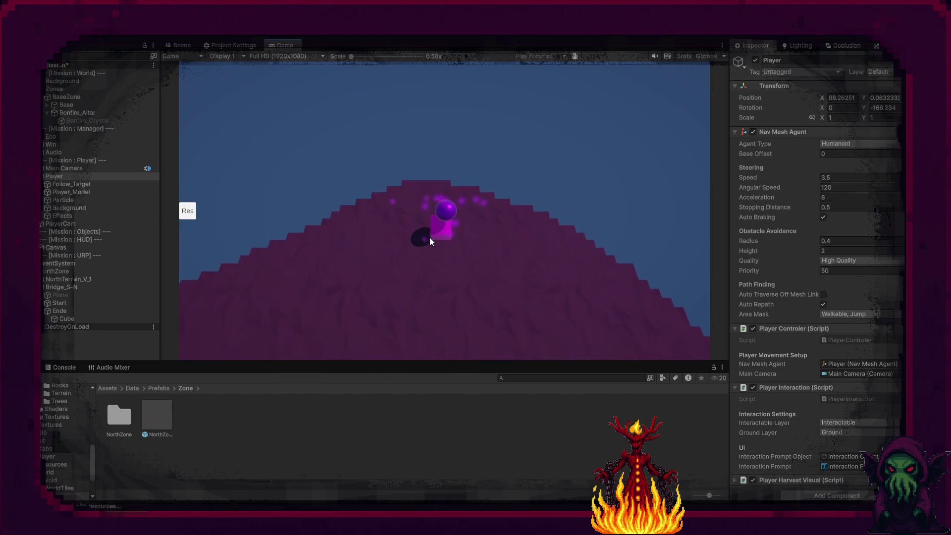
- Enable Player_Model's Sphere Collider and select Bridge_S-N
click(83, 193)
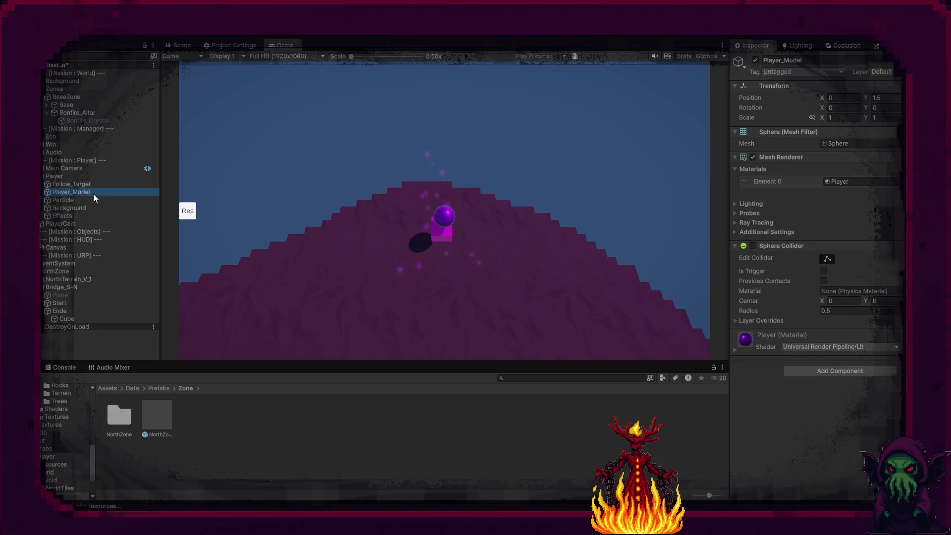
click(753, 246)
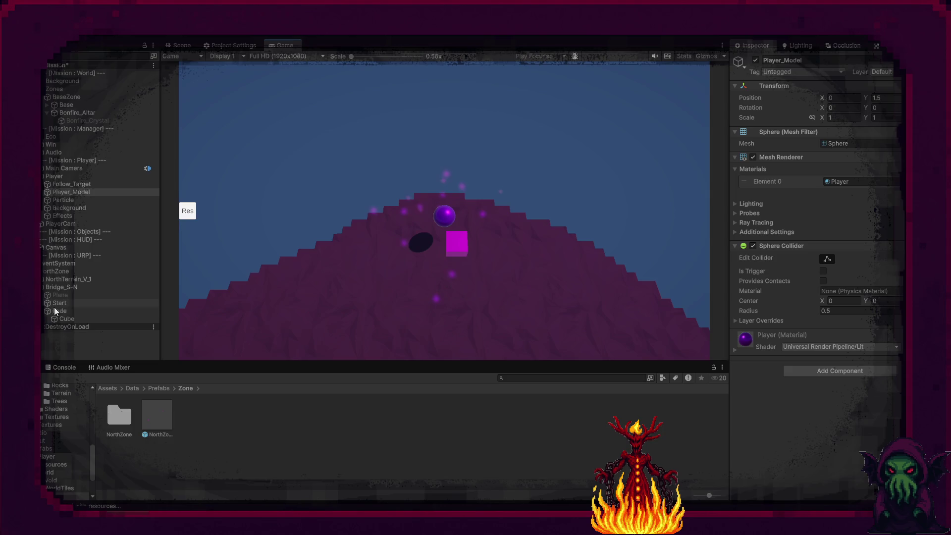
click(62, 288)
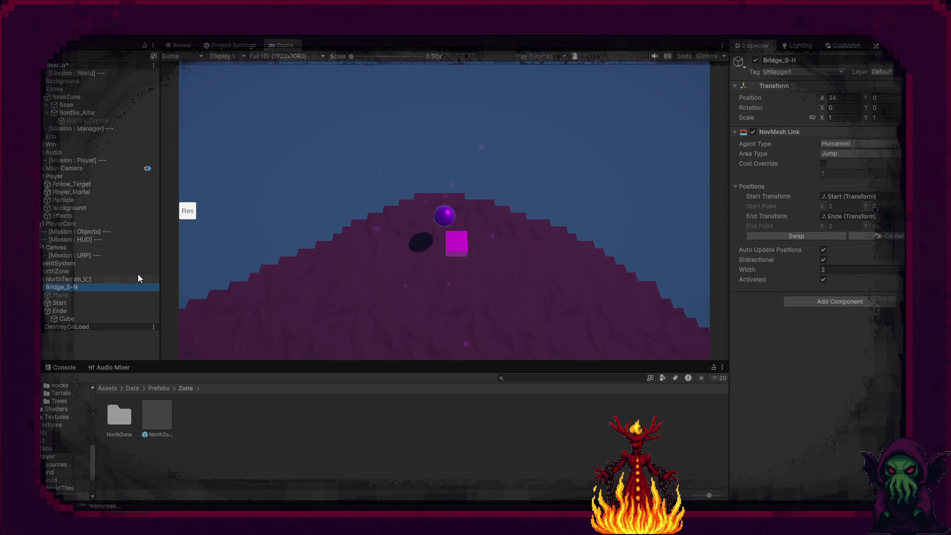
- Put only Bridge_S-N, not its children, on the Ground layer, then move the player in-game
click(882, 72)
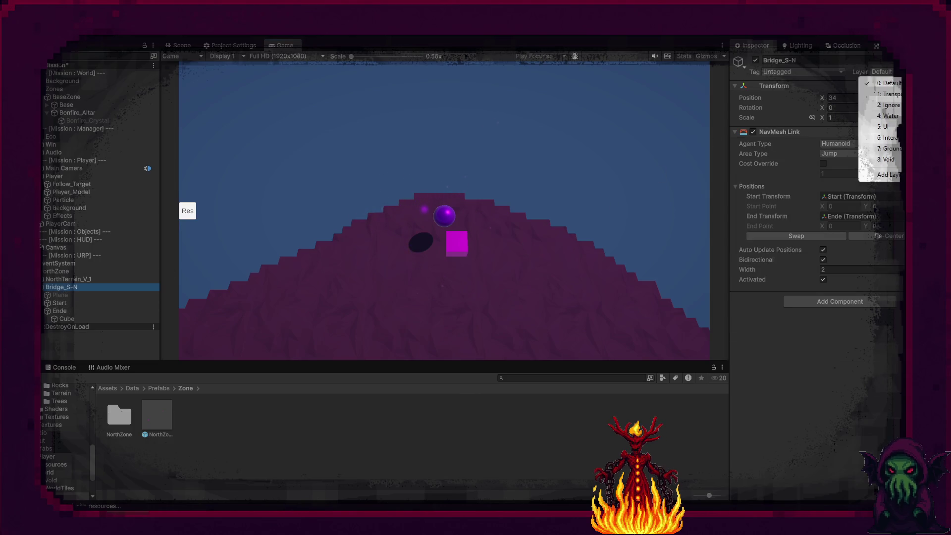
click(888, 149)
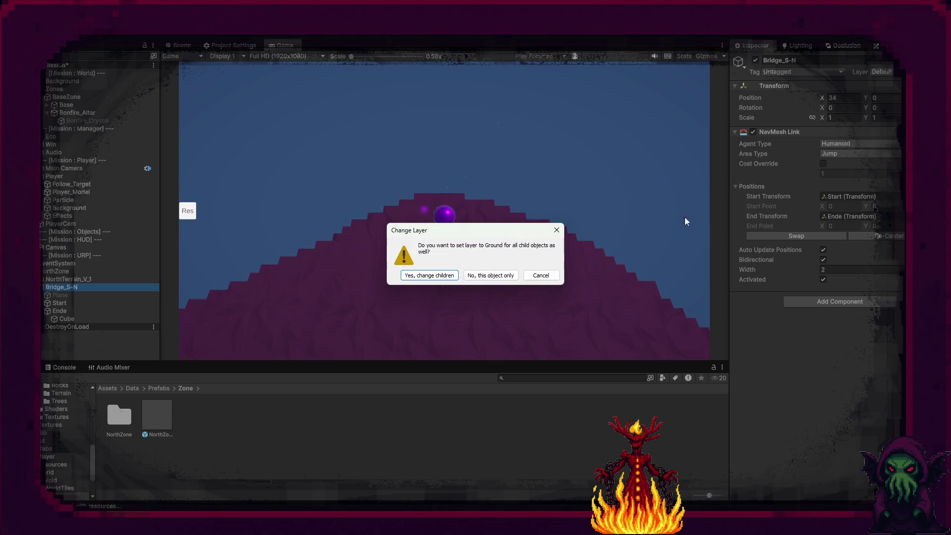
click(488, 277)
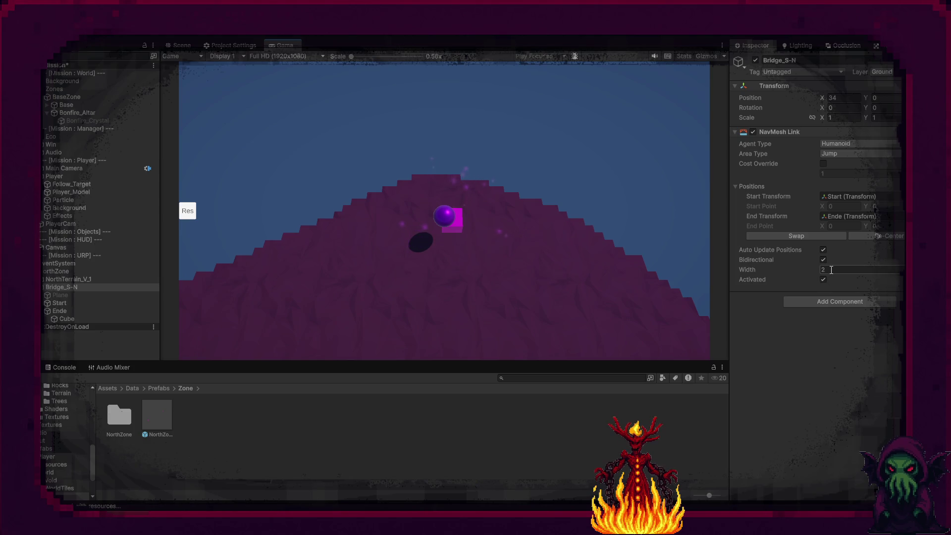
click(469, 214)
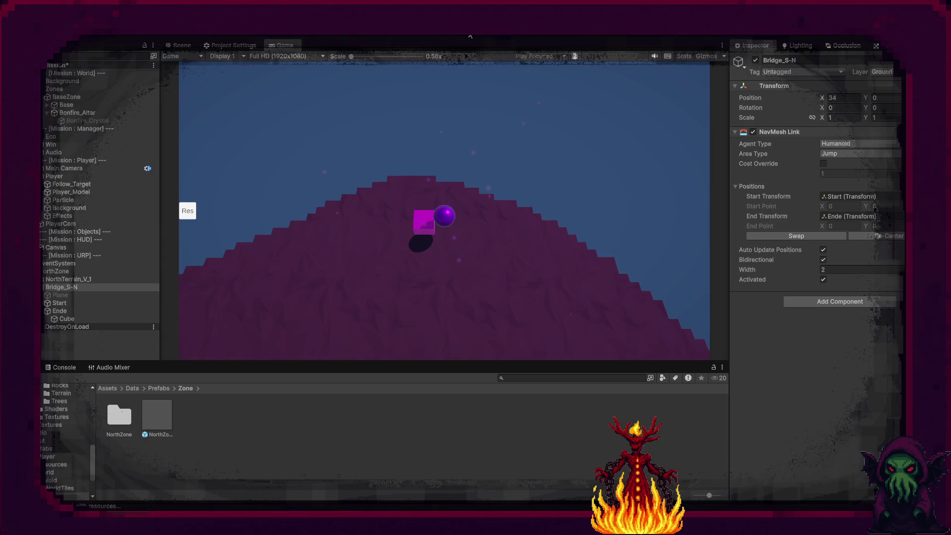
- Stop play mode to inspect Bridge_S-N's link spanning both NavMesh areas in the Scene view
click(470, 36)
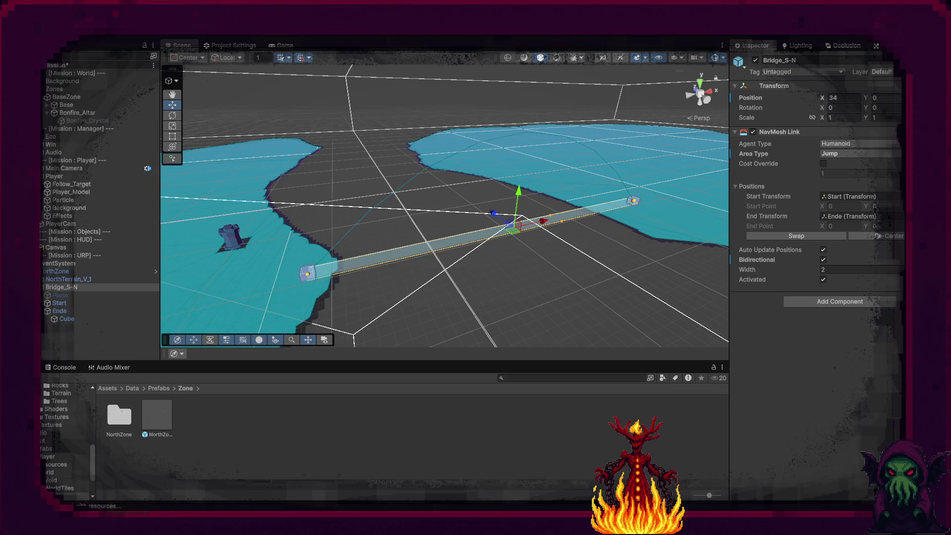
- Switch from Unity to the PlayerControler.cs script in Visual Studio
mouse_move(674, 520)
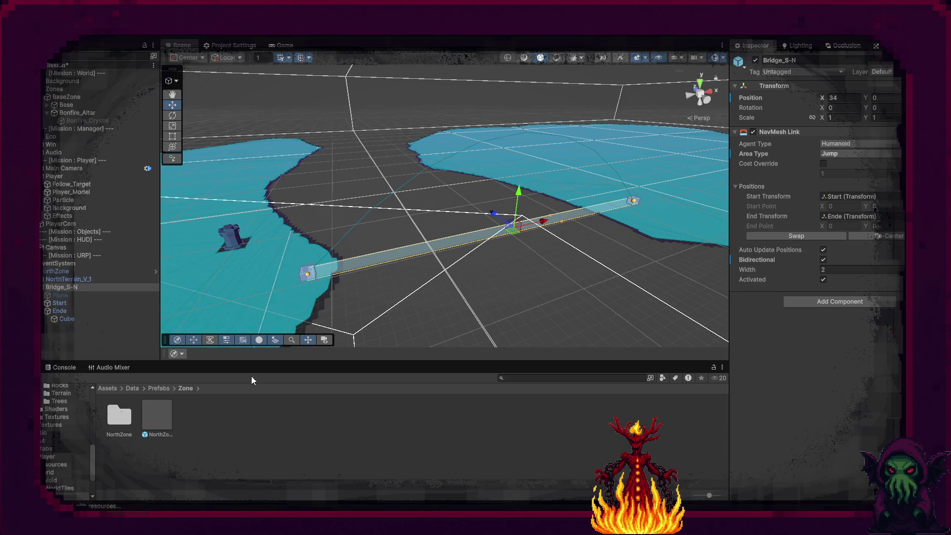
key(alt+Tab)
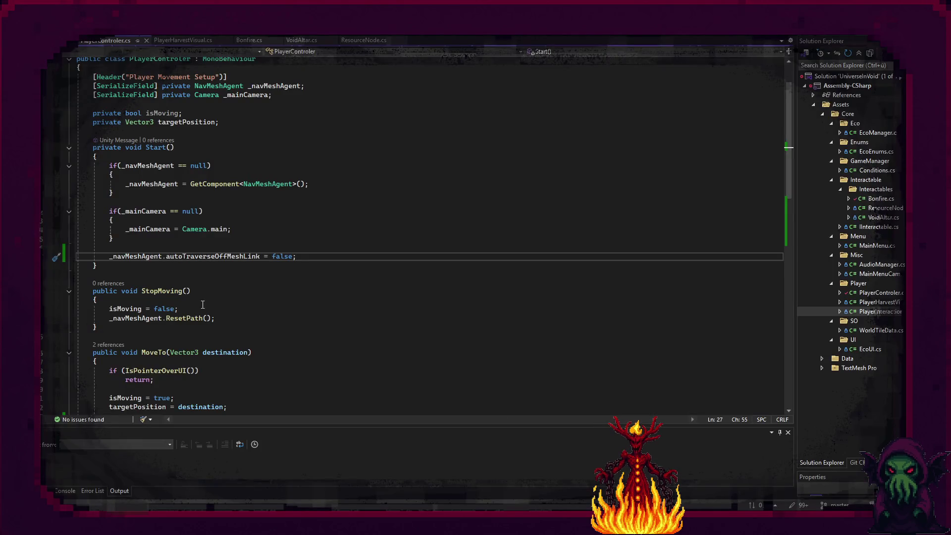
- In MoveTo, replace isOnOffMeshLink with 'is' to bring up NavMeshAgent member suggestions
mouse_move(219, 261)
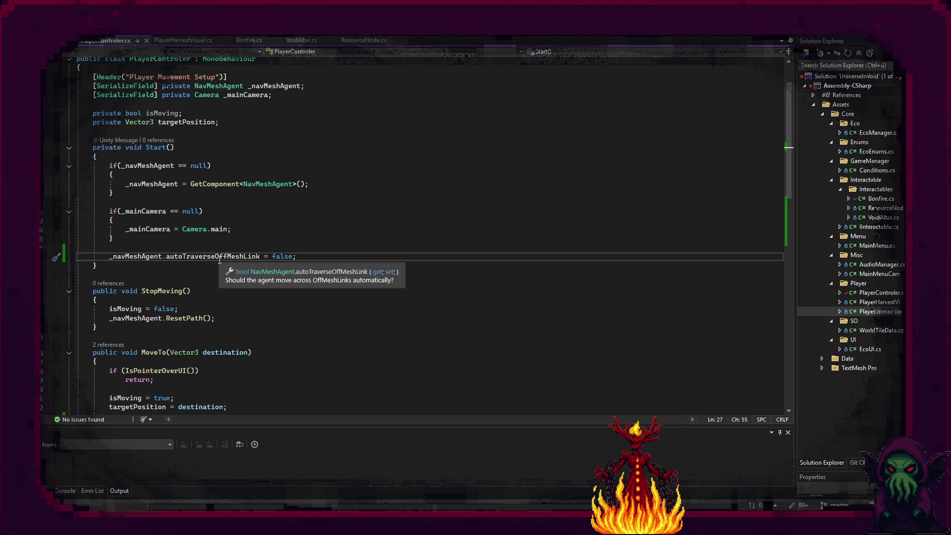
scroll(211, 288, down, 5)
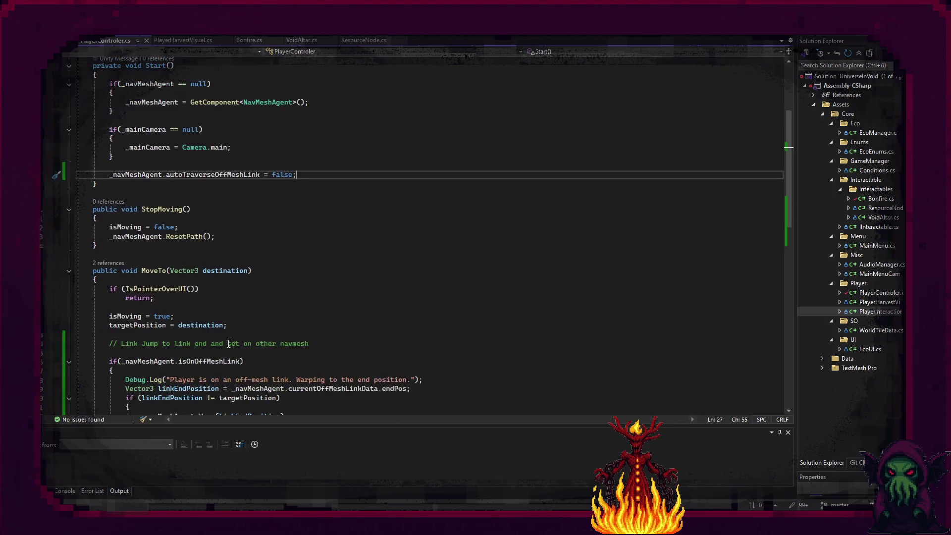
double_click(203, 305)
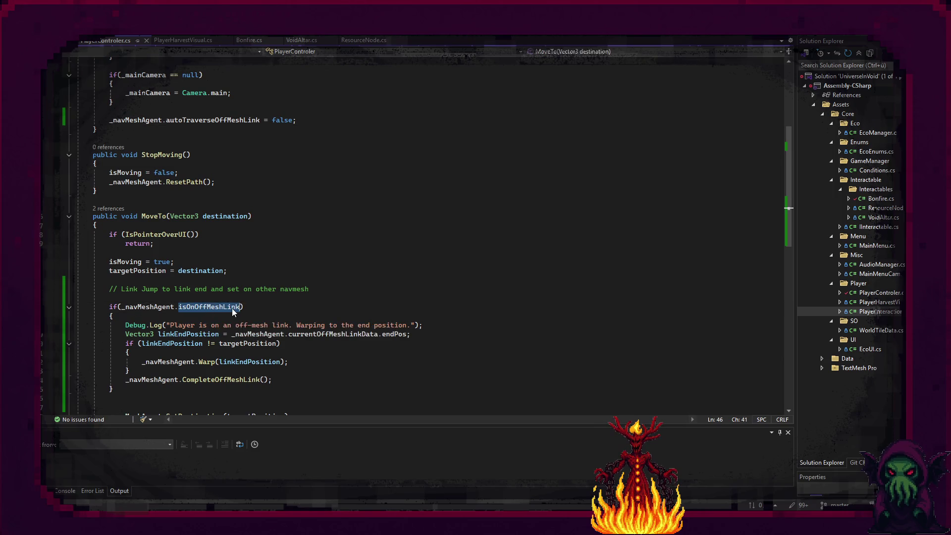
text(is)
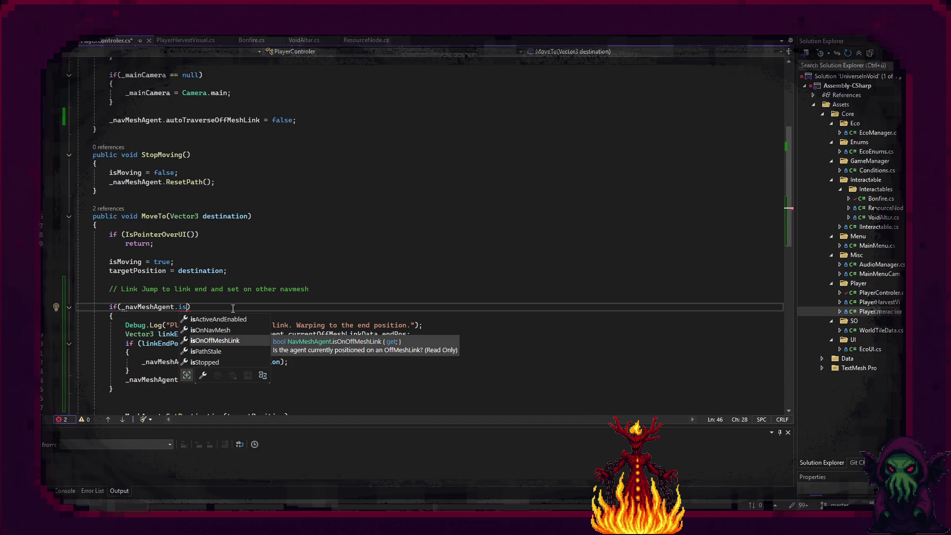
- Accept the isOnOffMeshLink suggestion to restore MoveTo's condition without errors
key(Tab)
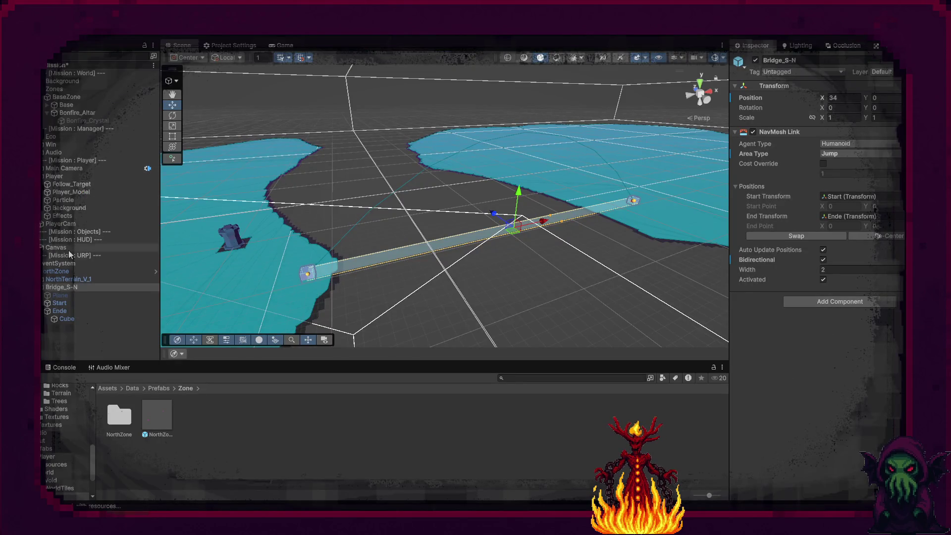
click(72, 177)
click(815, 498)
text(Nav)
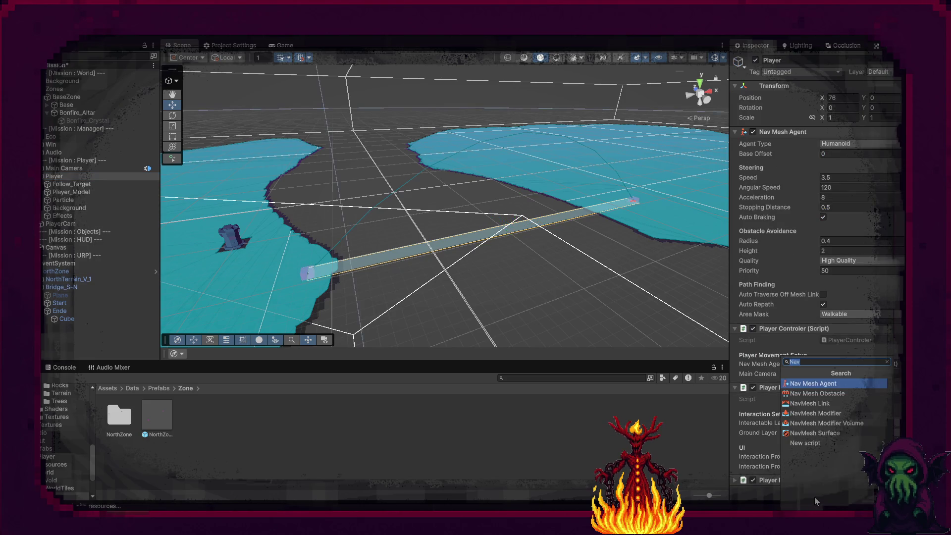
text(a)
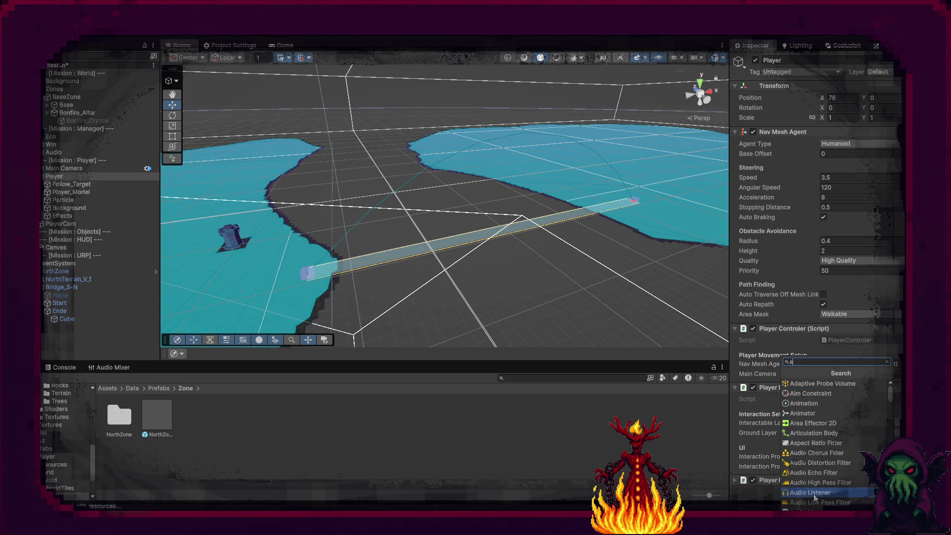
text(ge)
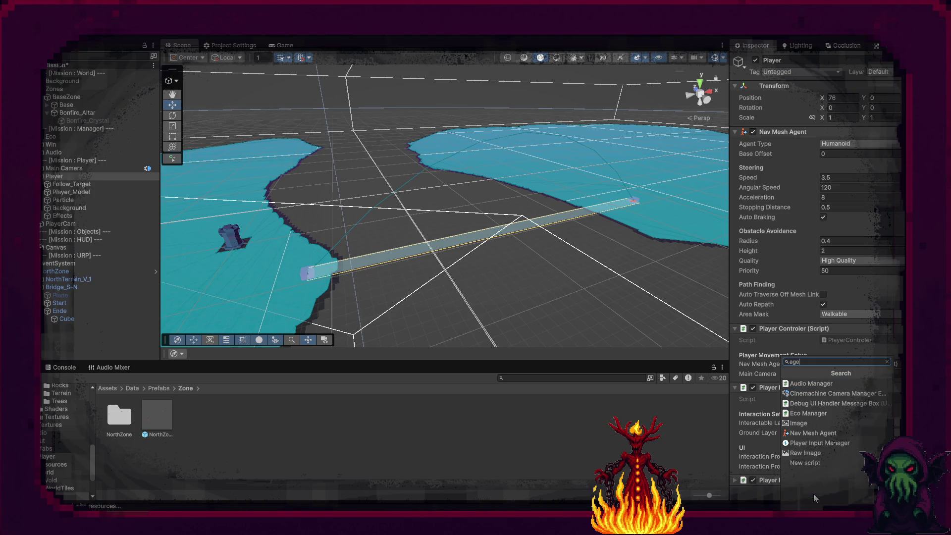
key(ctrl+z)
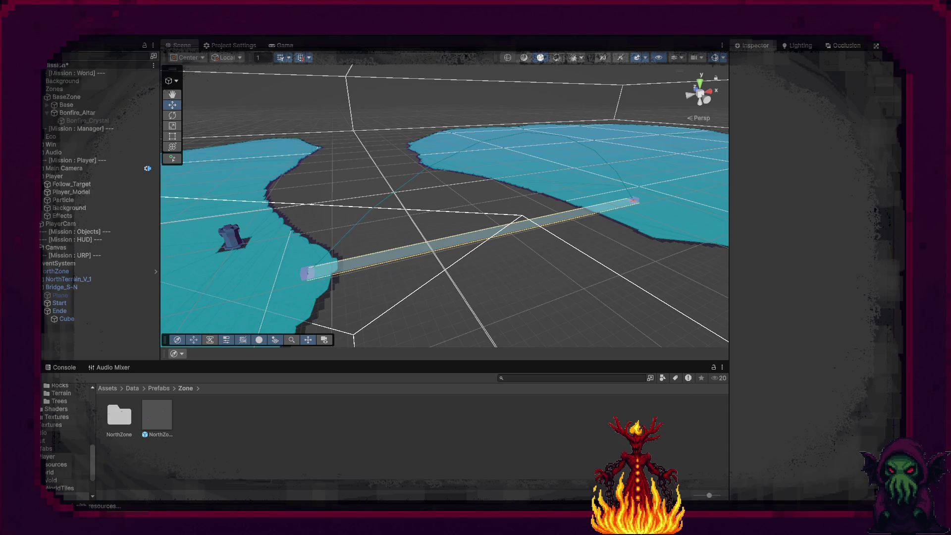
- Move the CompleteOffMeshLink call into the if-block right after Warp and save PlayerControler.cs
key(alt+Tab)
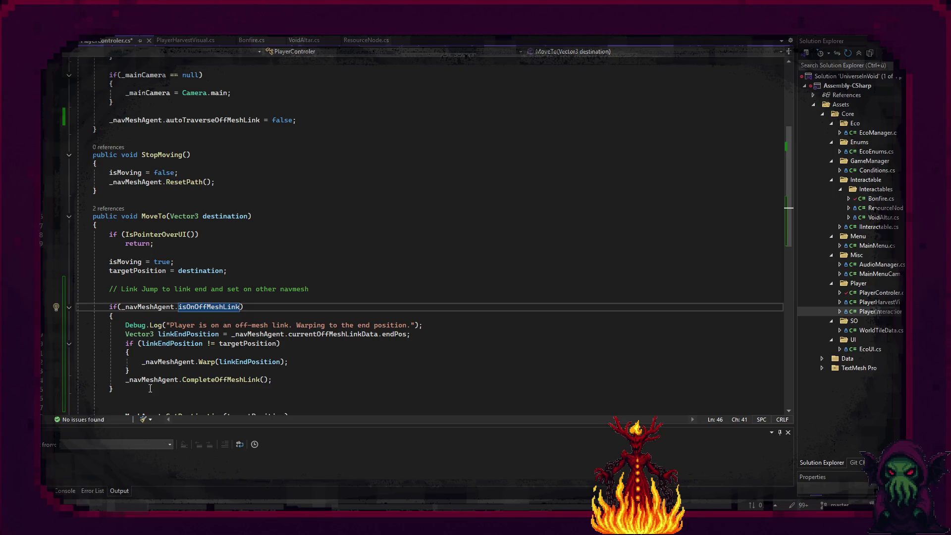
click(148, 382)
key(alt+Up)
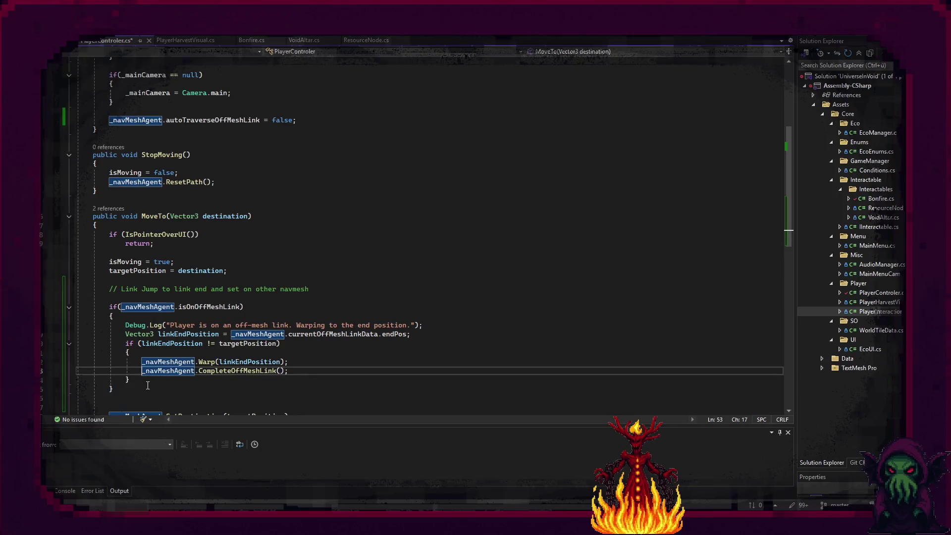
key(ctrl+s)
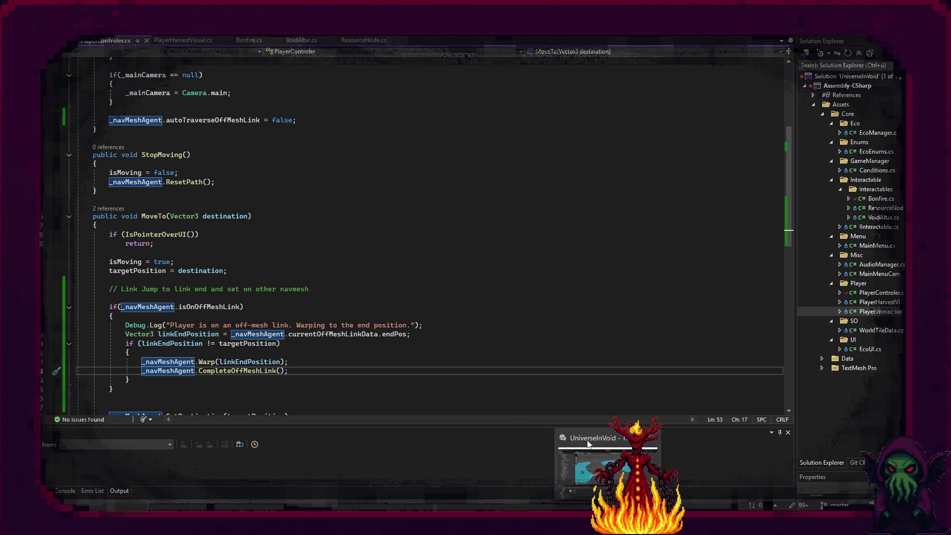
- Back in Unity, run the game, send the player ball toward the cube, and view the Scene
click(618, 474)
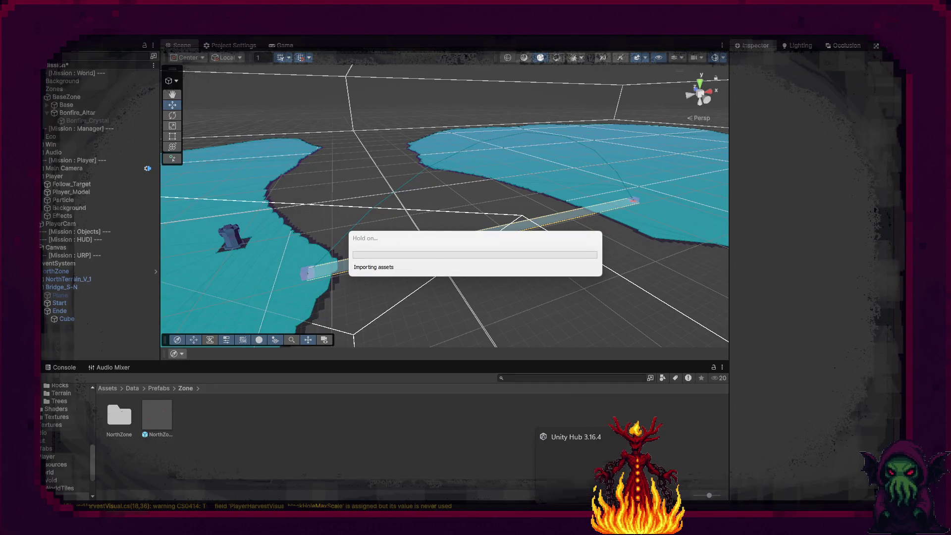
mouse_move(564, 527)
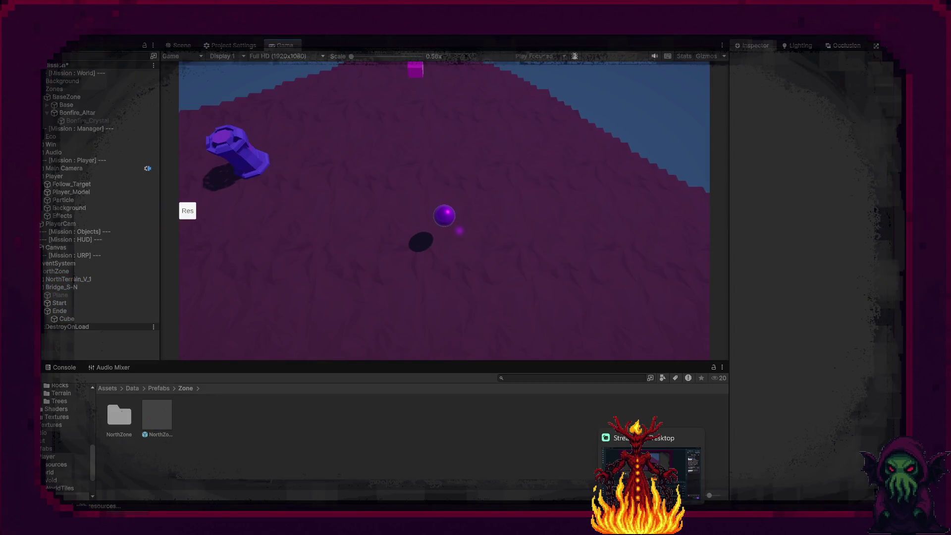
click(421, 85)
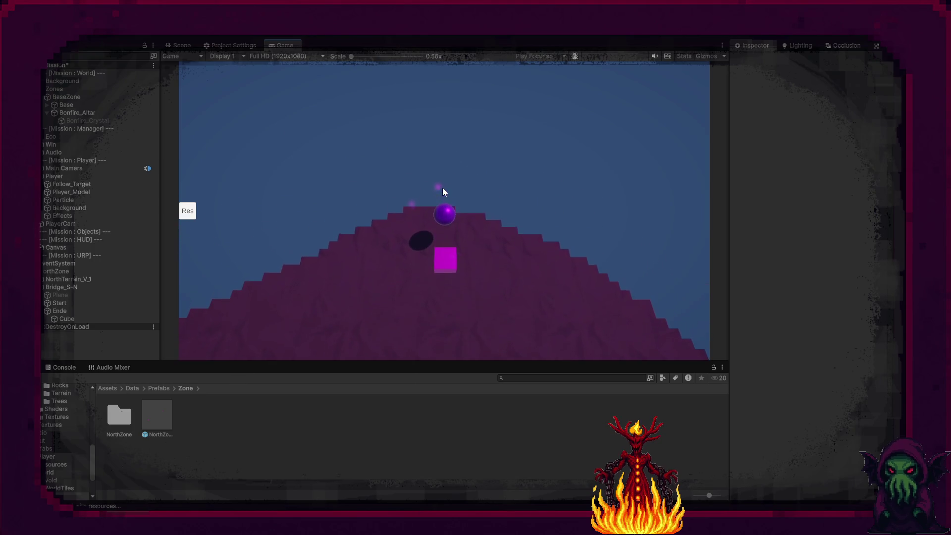
click(181, 45)
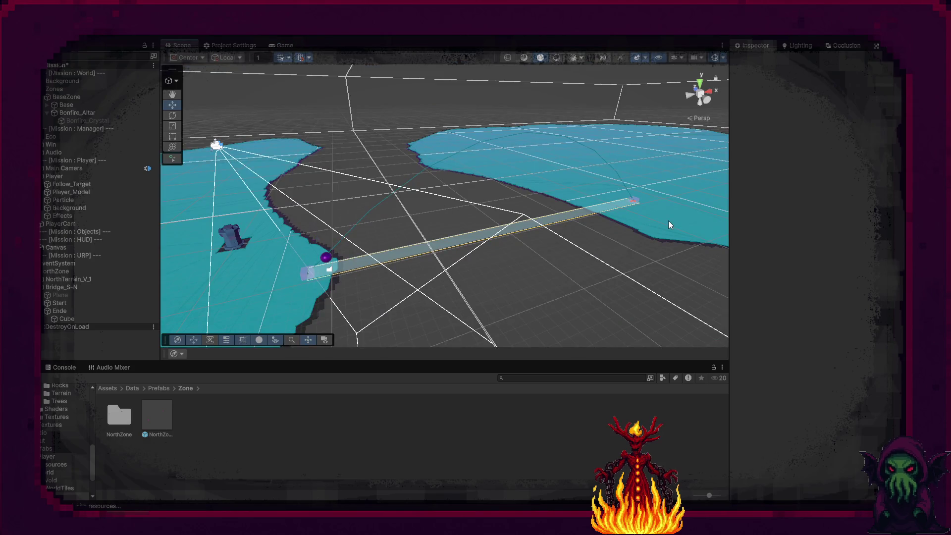
- Frame the north terrain and slide the NorthZone surface along X from 100 to 74
click(668, 221)
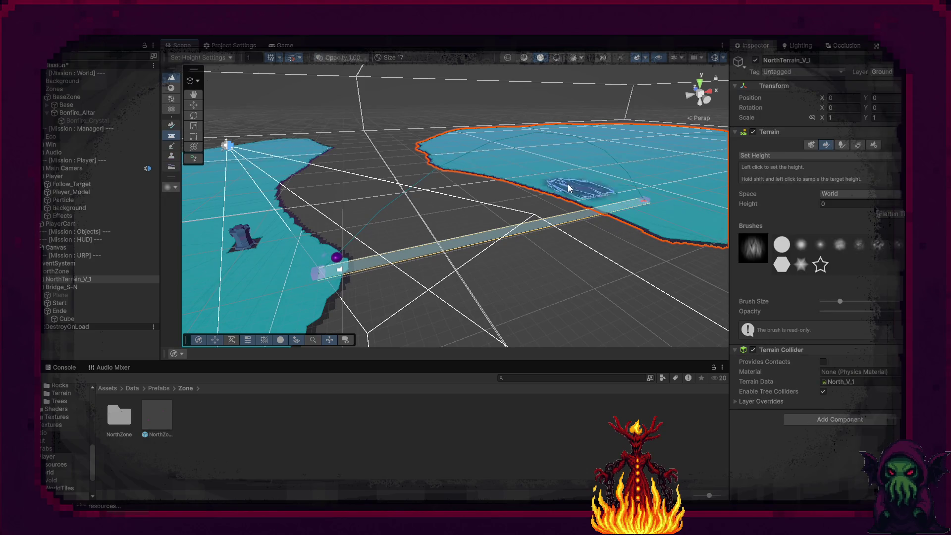
key(f)
key(q)
mouse_move(502, 140)
mouse_down()
mouse_move(356, 215)
mouse_move(626, 130)
mouse_up()
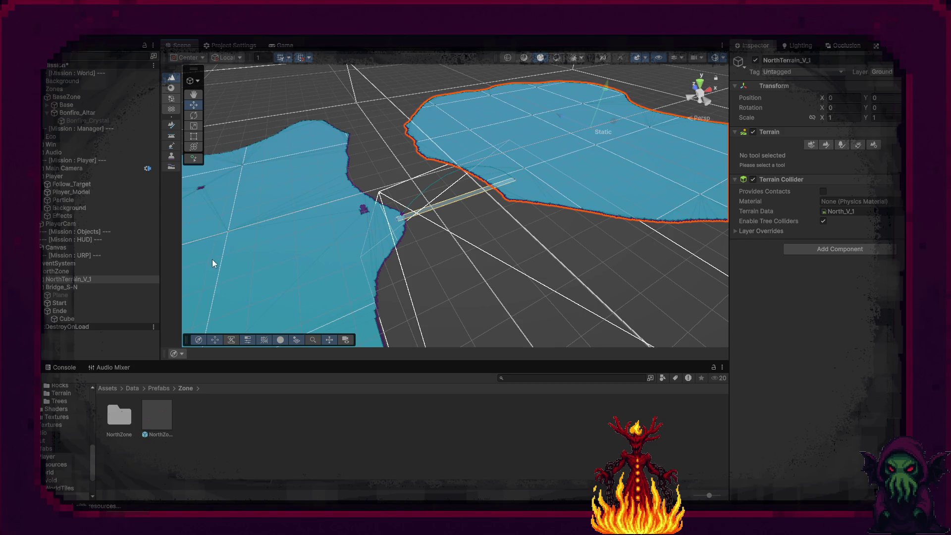
click(124, 273)
drag(596, 123, 559, 136)
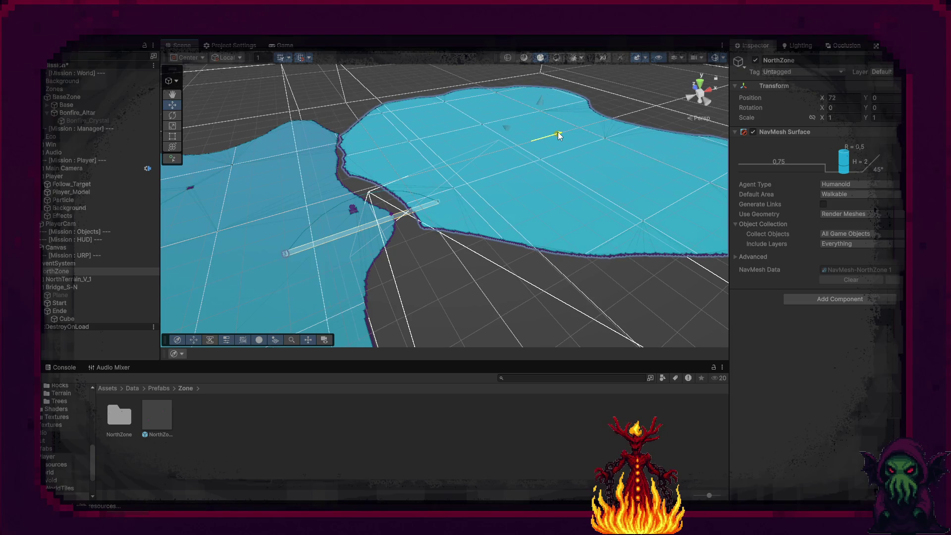
- Slide Bridge_S-N along X to 34, check the Game view, and stop play mode
click(295, 249)
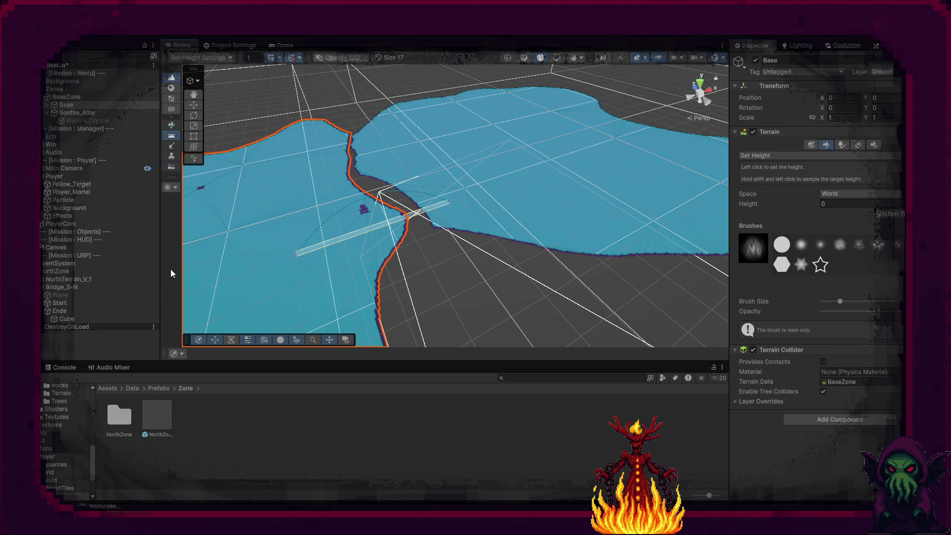
click(76, 288)
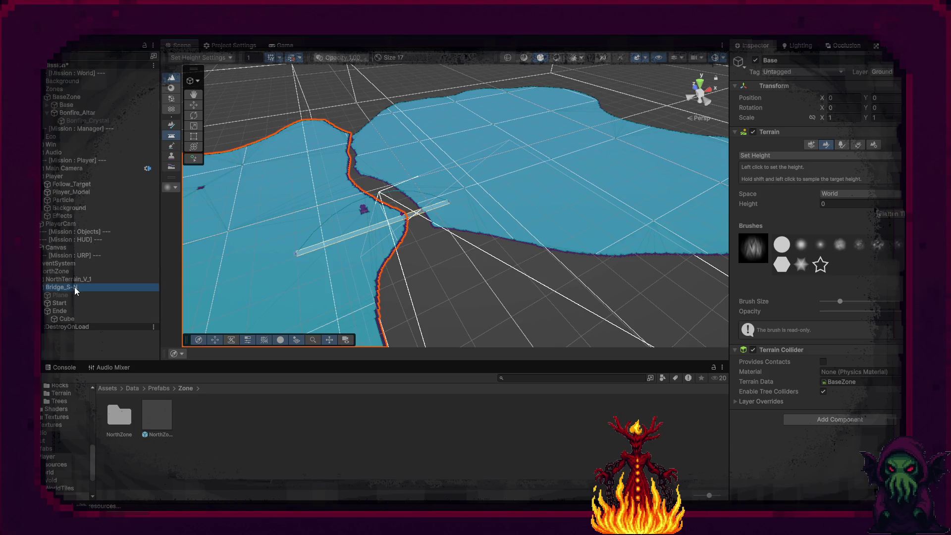
drag(405, 218, 483, 198)
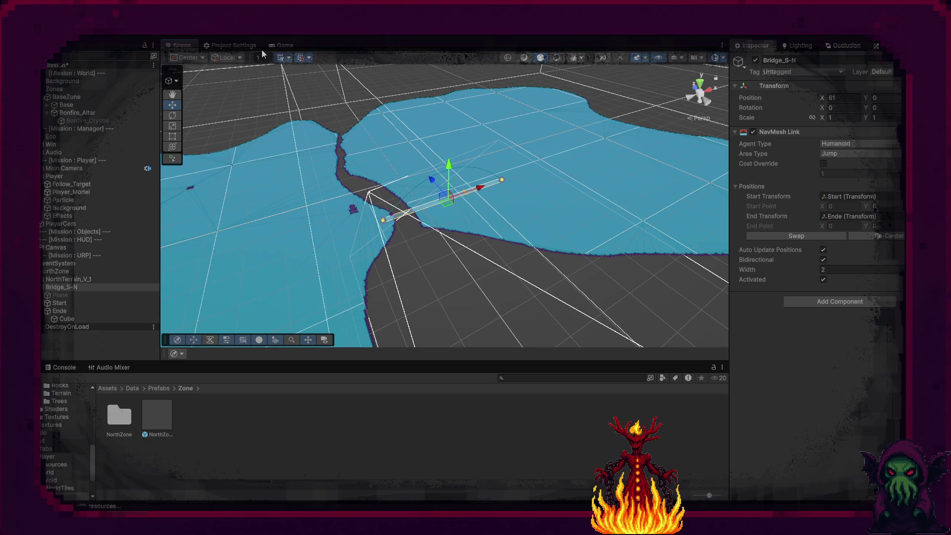
click(281, 45)
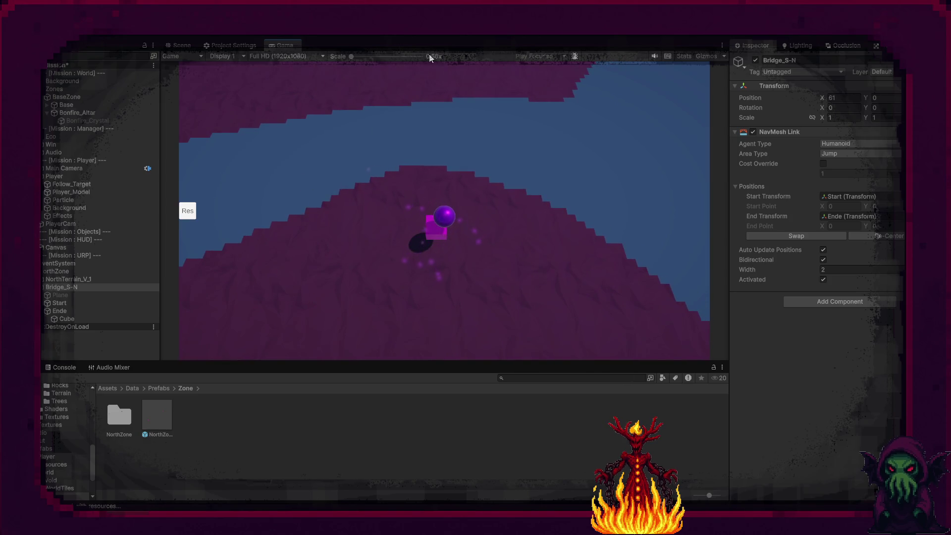
click(471, 38)
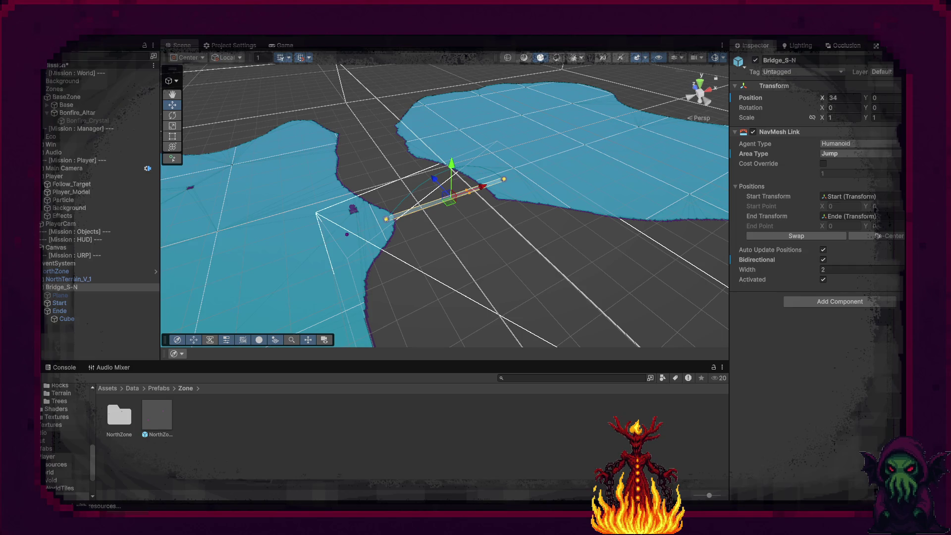
mouse_move(672, 513)
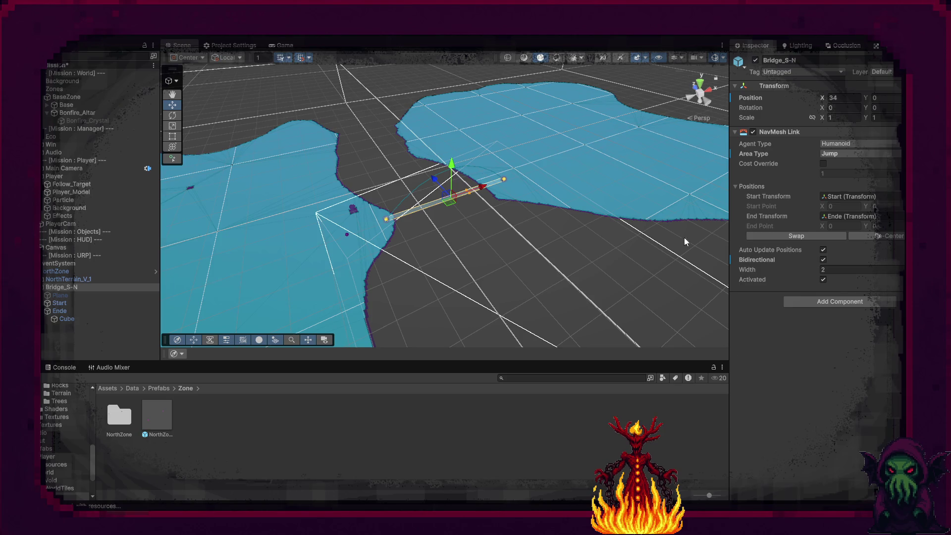
- In the Package Manager's installed packages, update AI Navigation to version 2.0.12
click(193, 30)
mouse_move(233, 124)
mouse_move(240, 157)
click(377, 155)
click(409, 213)
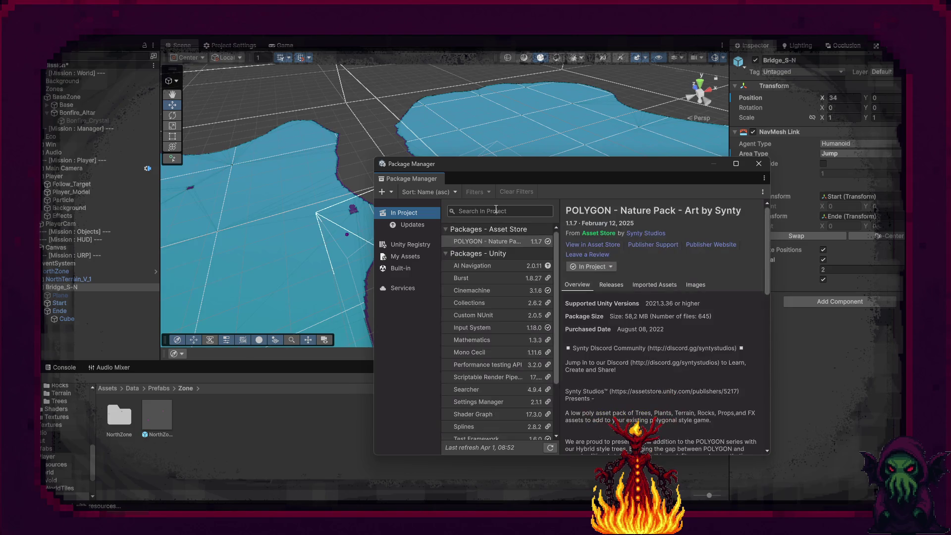
scroll(508, 321, down, 3)
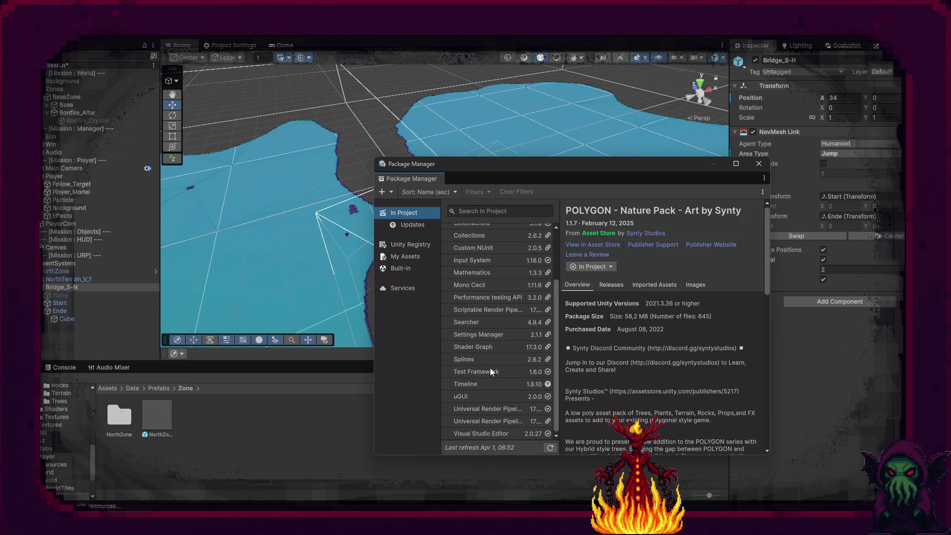
scroll(489, 368, up, 3)
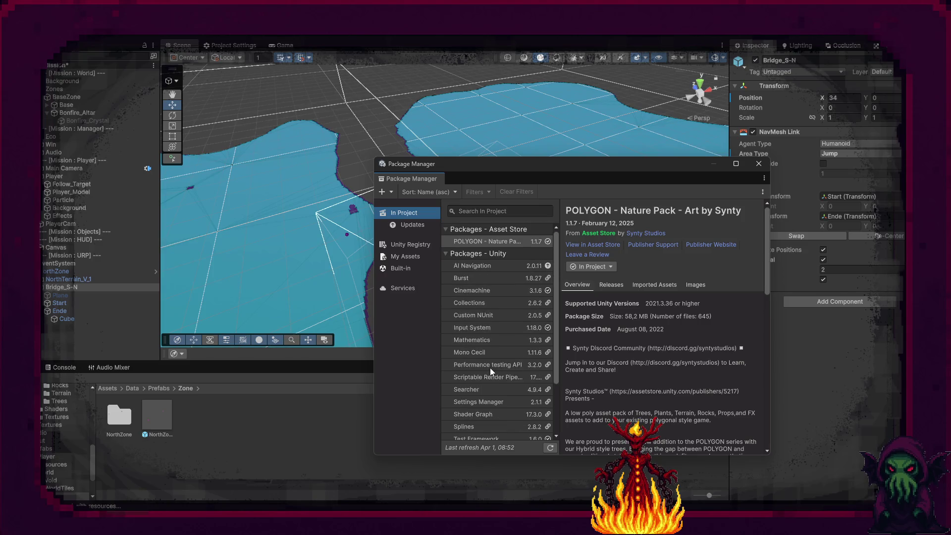
click(501, 265)
click(635, 259)
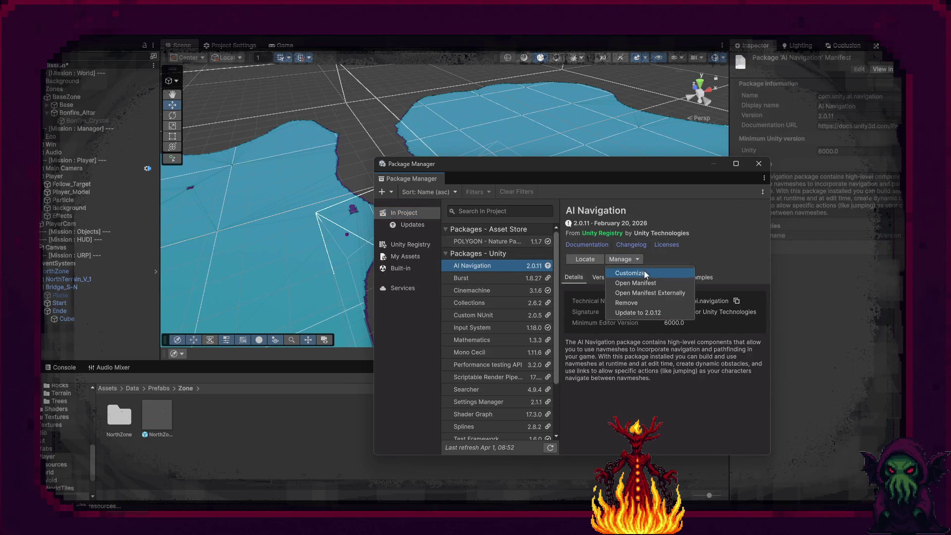
click(652, 313)
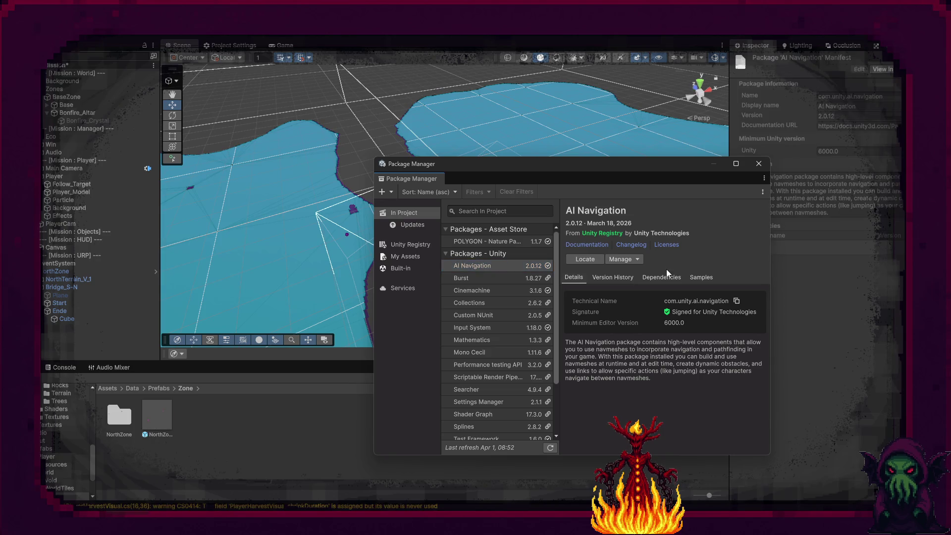
- Import the Build And Connect NavMesh Surfaces sample and open its Scenes folder, closing Package Manager
click(692, 282)
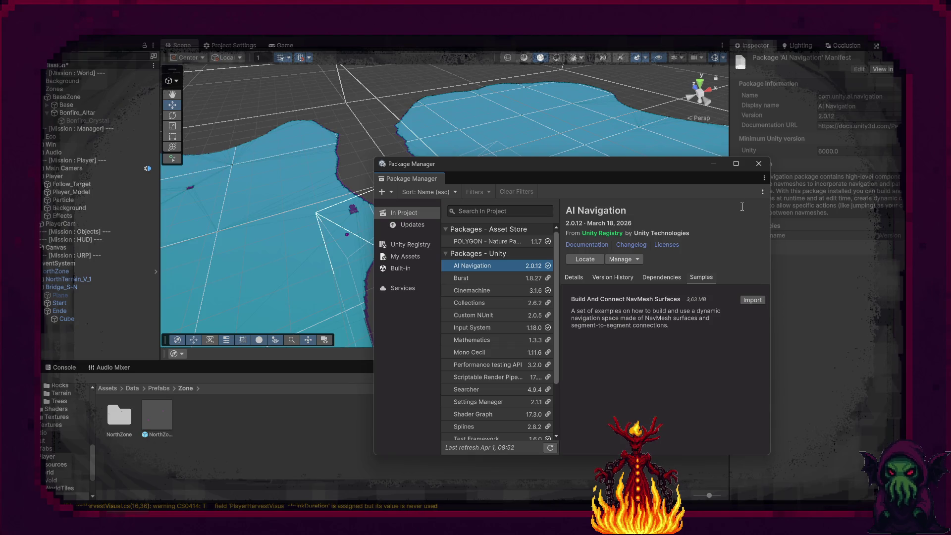
click(752, 300)
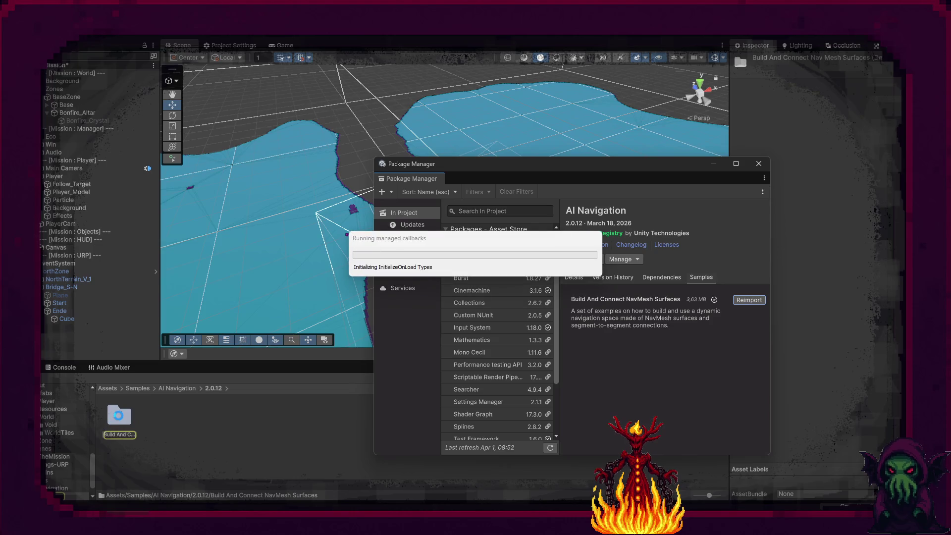
double_click(121, 416)
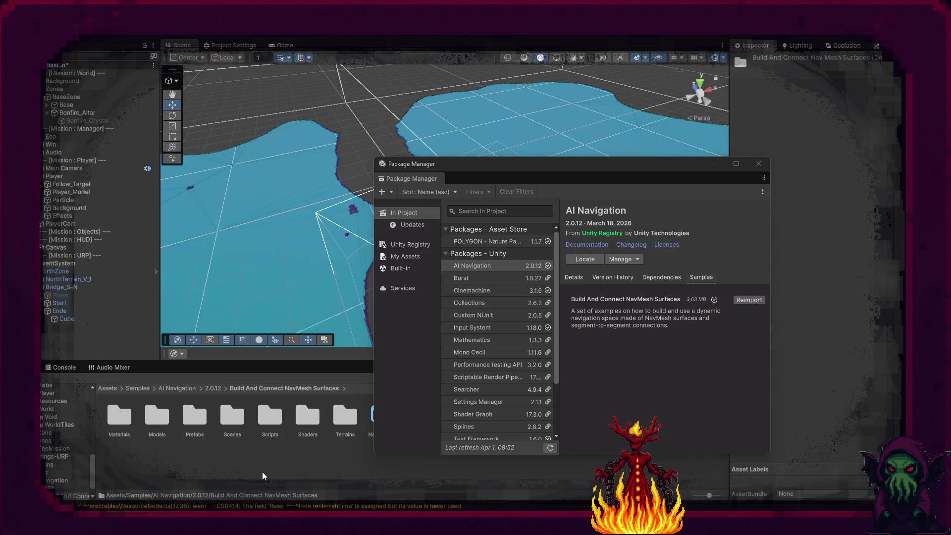
double_click(232, 415)
click(242, 458)
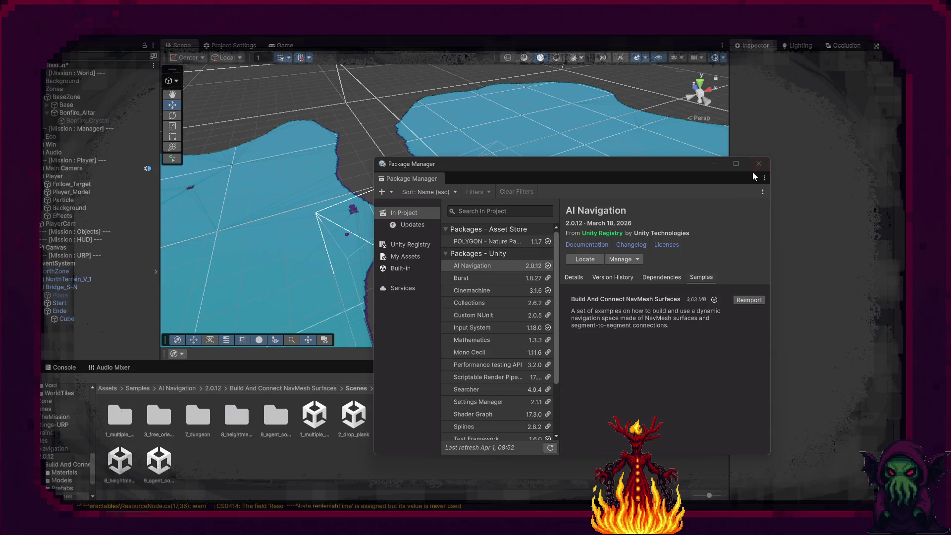
click(753, 169)
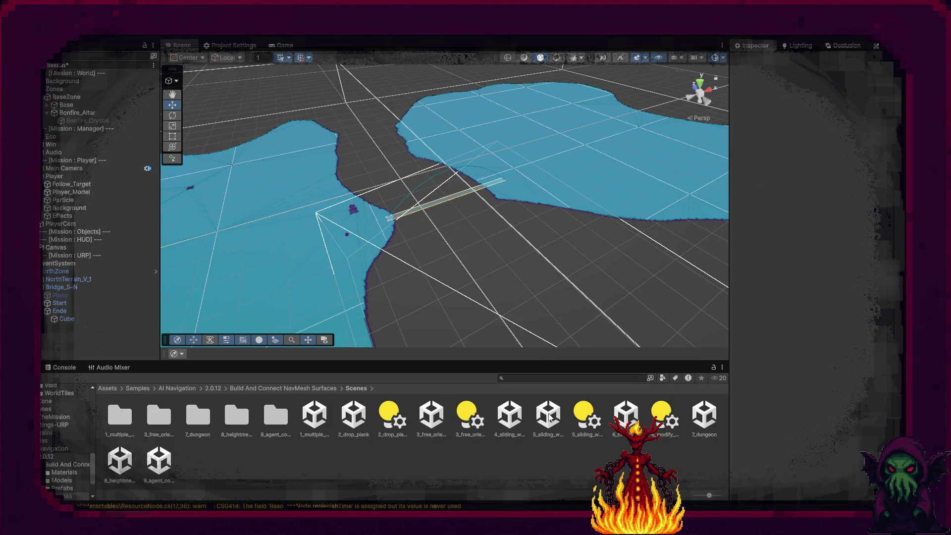
- Open the 6_modify_mesh sample scene and frame the Agent (5) cylinder across the floor
click(626, 417)
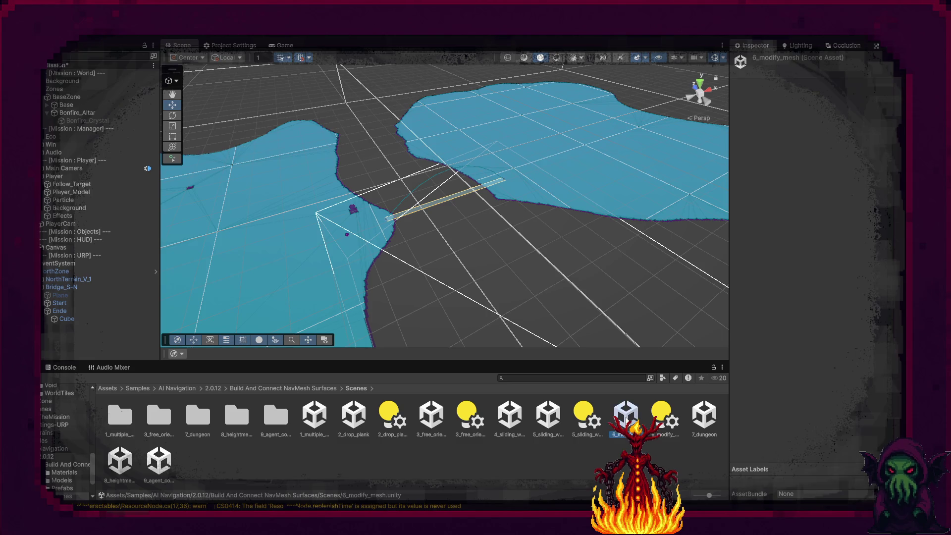
double_click(626, 417)
click(461, 282)
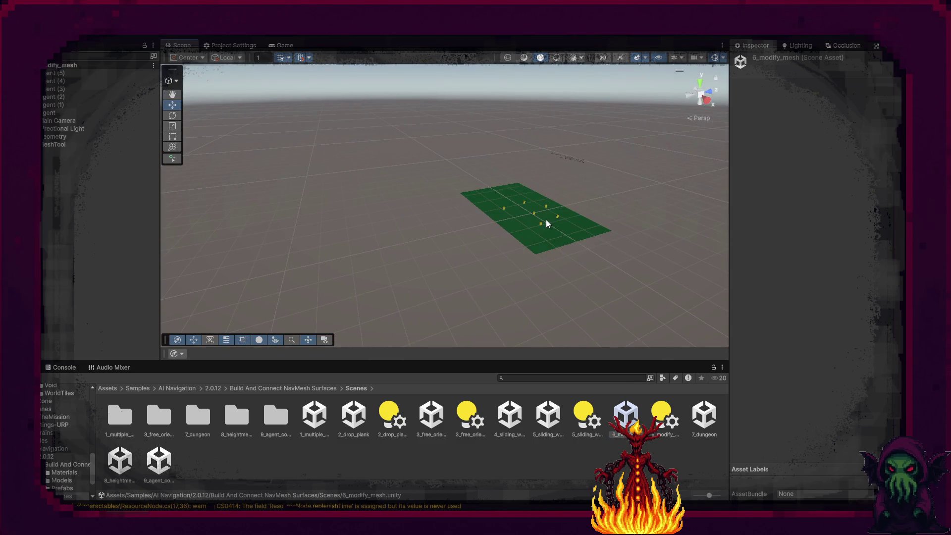
click(134, 73)
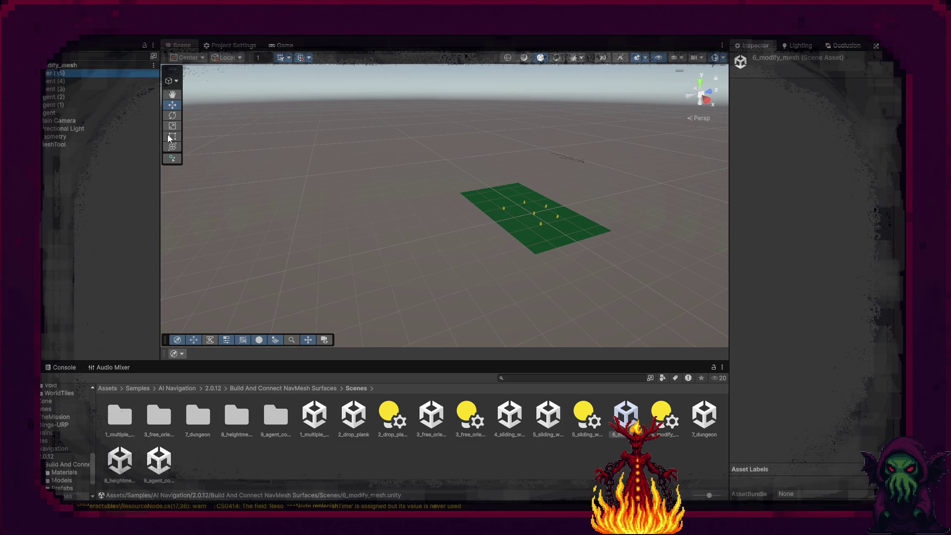
key(f)
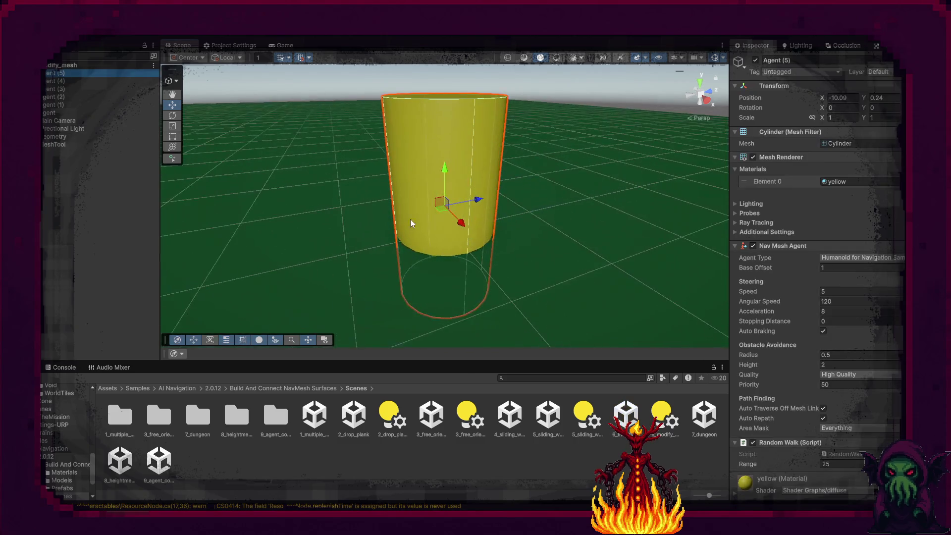
mouse_move(410, 219)
mouse_down()
mouse_move(243, 224)
mouse_move(349, 257)
mouse_move(557, 257)
mouse_move(615, 284)
mouse_up()
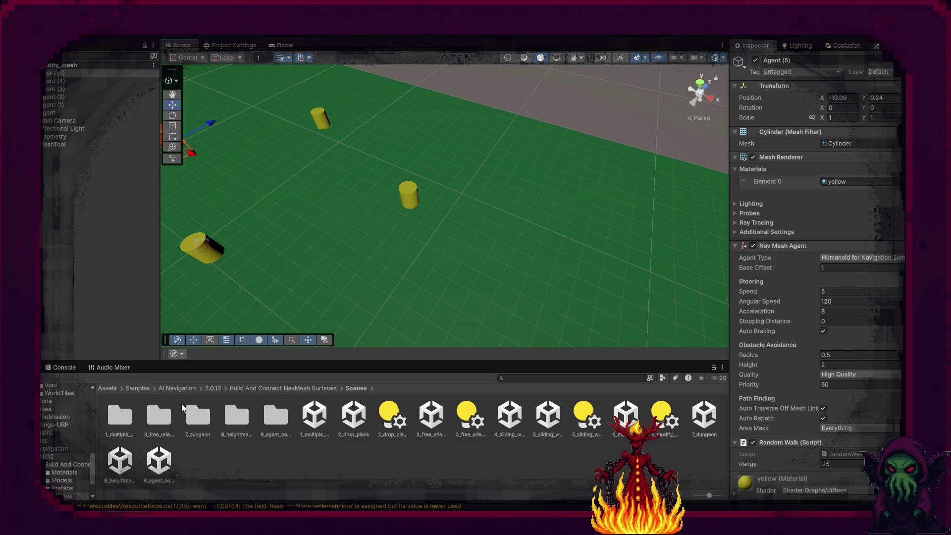
- Open the 1_multiple_agent_sizes sample scene and orbit around its level
double_click(115, 415)
click(118, 415)
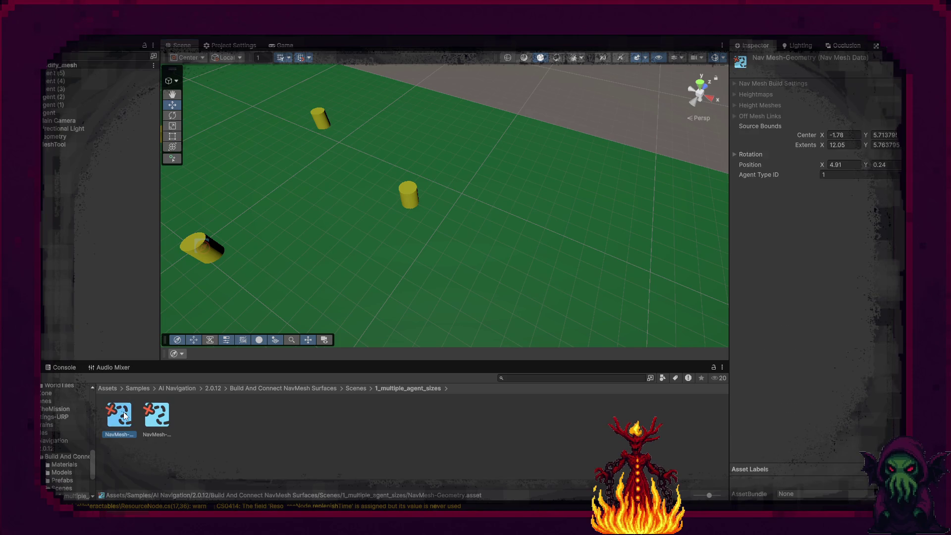
click(354, 391)
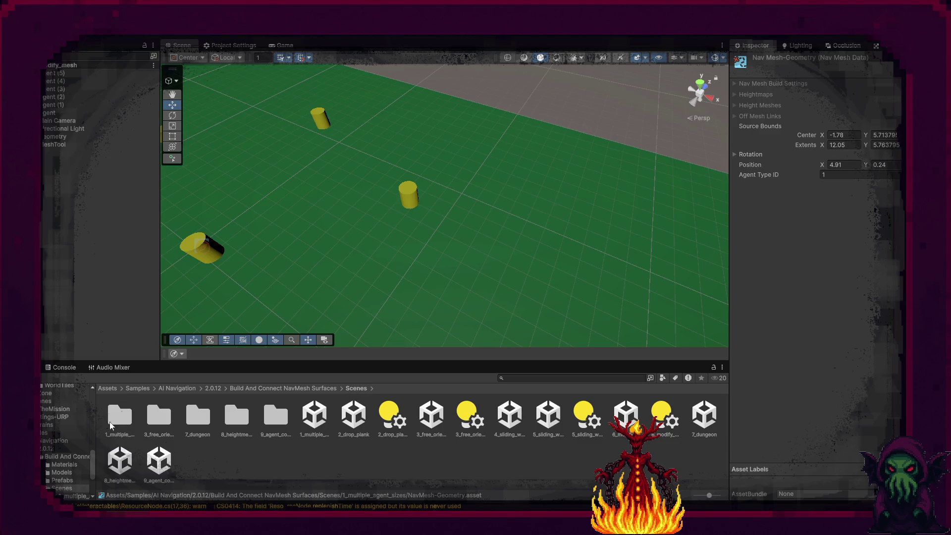
double_click(315, 414)
mouse_move(452, 255)
mouse_down()
mouse_move(308, 229)
mouse_move(374, 220)
mouse_move(591, 233)
mouse_move(605, 245)
mouse_move(618, 229)
mouse_move(528, 233)
mouse_up()
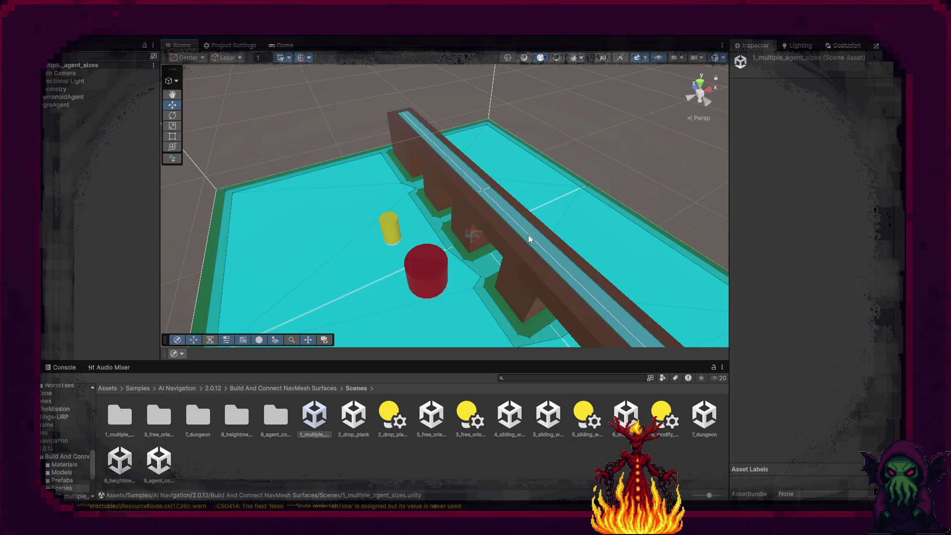
- Inspect the Gates wall and its Cube children, nudging one gate cube along an axis
click(470, 239)
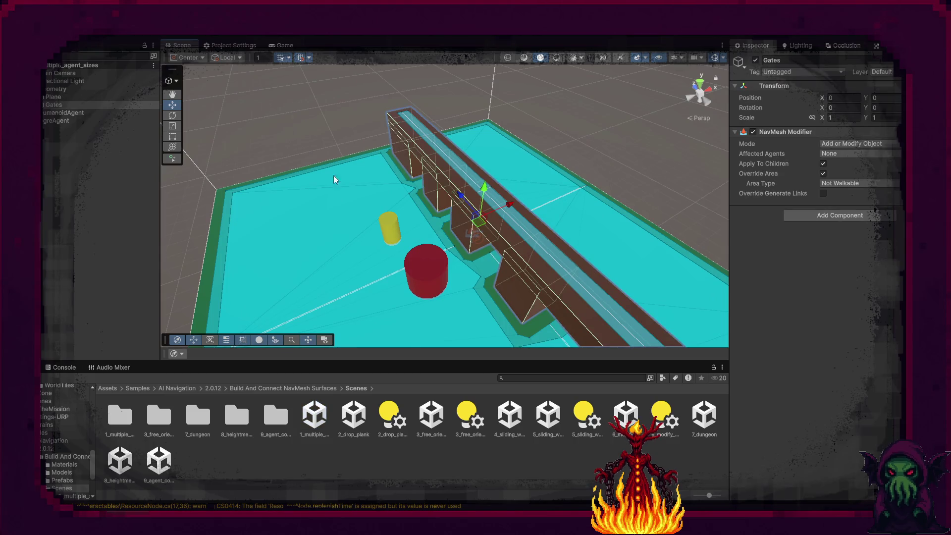
mouse_move(495, 188)
mouse_down()
mouse_move(526, 171)
mouse_move(524, 179)
mouse_up()
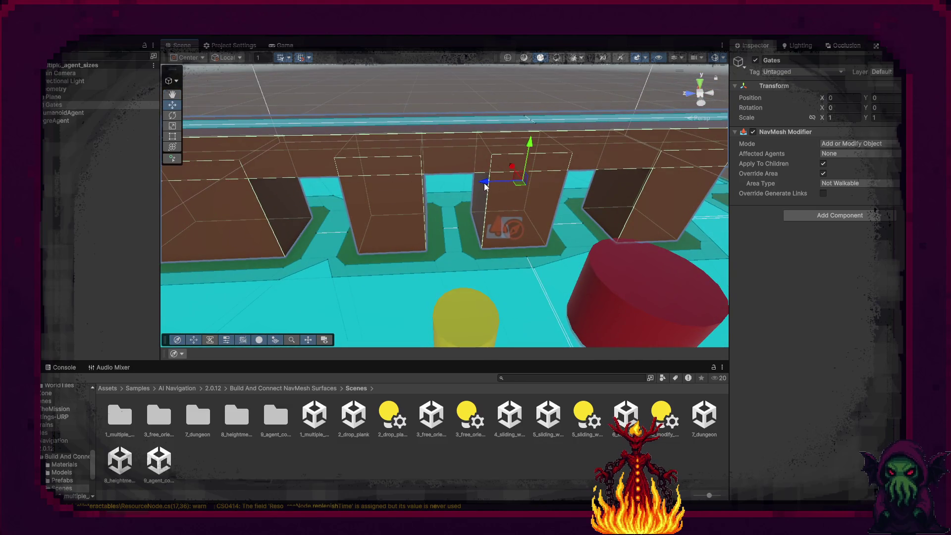
click(54, 105)
click(44, 105)
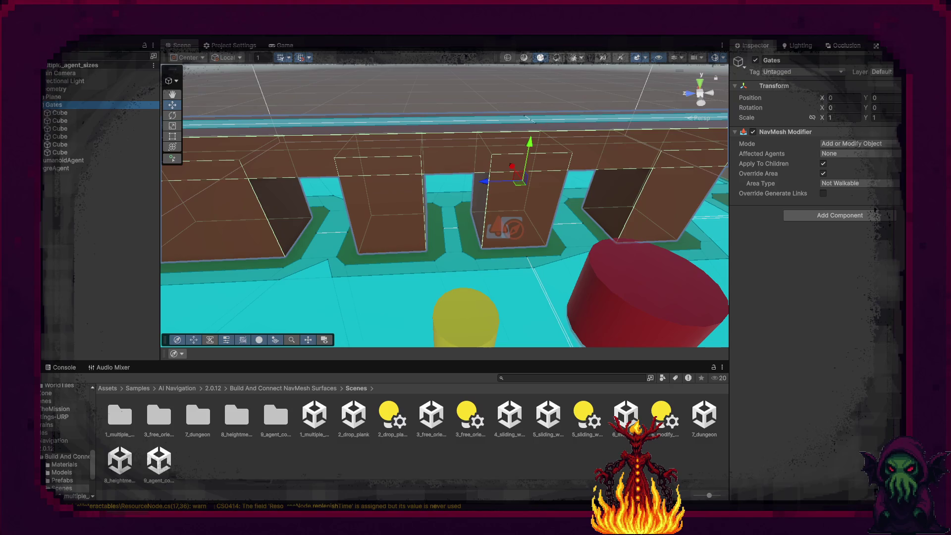
click(70, 113)
mouse_move(473, 187)
mouse_down()
mouse_move(505, 196)
mouse_move(471, 197)
mouse_up()
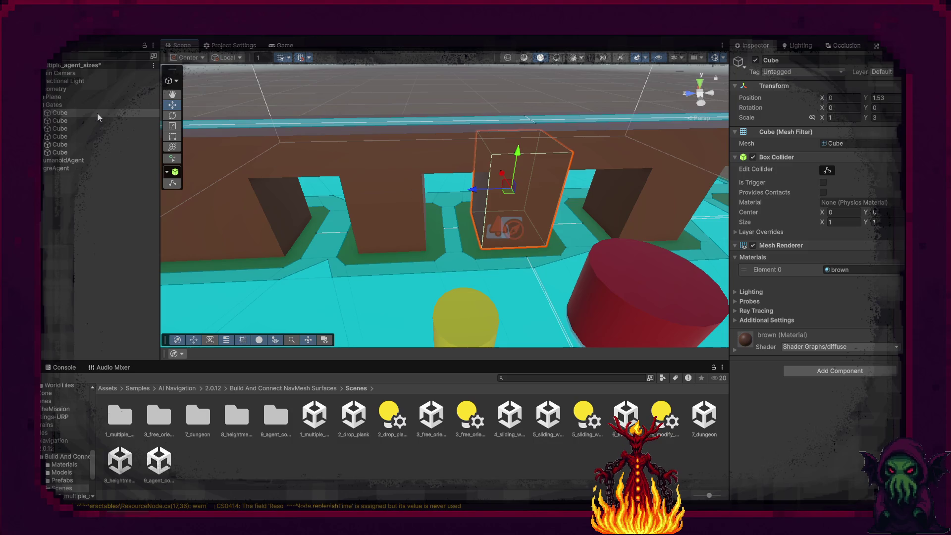
click(75, 105)
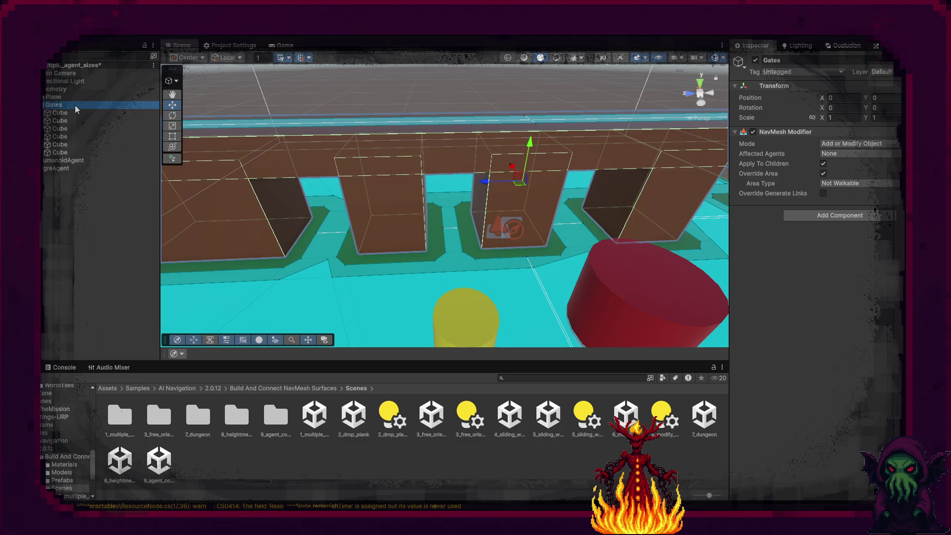
mouse_move(307, 213)
mouse_down()
mouse_move(354, 229)
mouse_move(419, 375)
mouse_up()
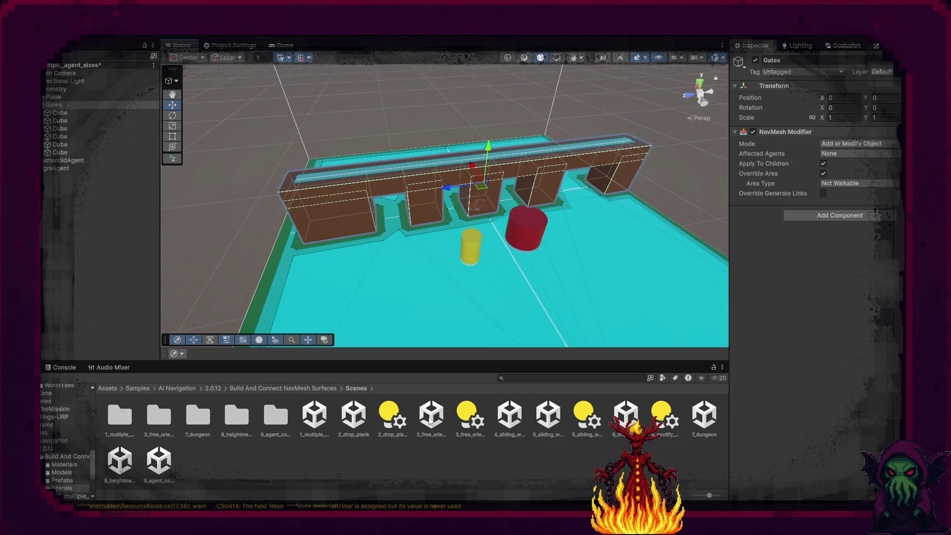
- Save and switch to the 2_drop_plank sample scene, then look around its planks and agent
double_click(344, 414)
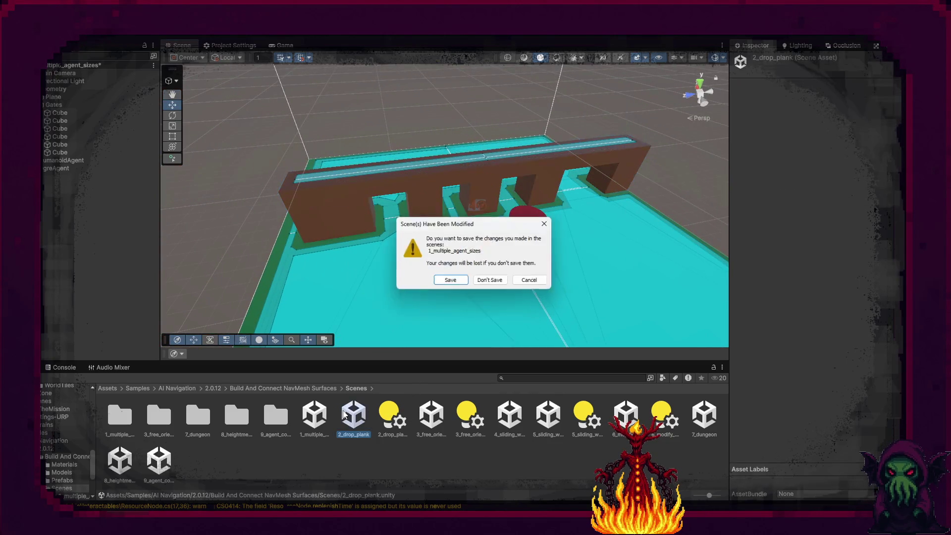
click(449, 280)
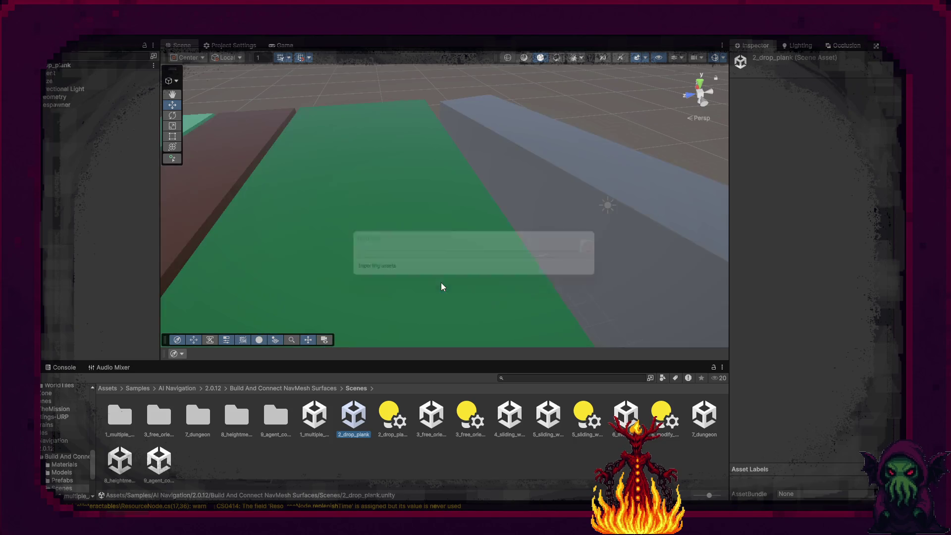
right_click(267, 192)
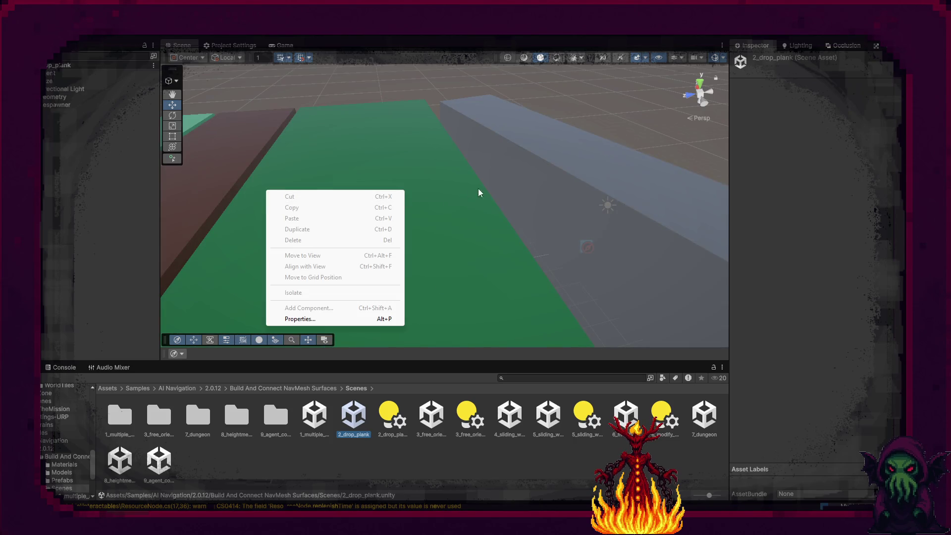
click(444, 211)
mouse_move(444, 211)
mouse_down()
mouse_move(420, 214)
mouse_move(395, 183)
mouse_move(571, 141)
mouse_move(261, 117)
mouse_move(331, 132)
mouse_move(308, 236)
mouse_move(374, 236)
mouse_move(344, 284)
mouse_move(362, 288)
mouse_move(422, 246)
mouse_move(383, 288)
mouse_up()
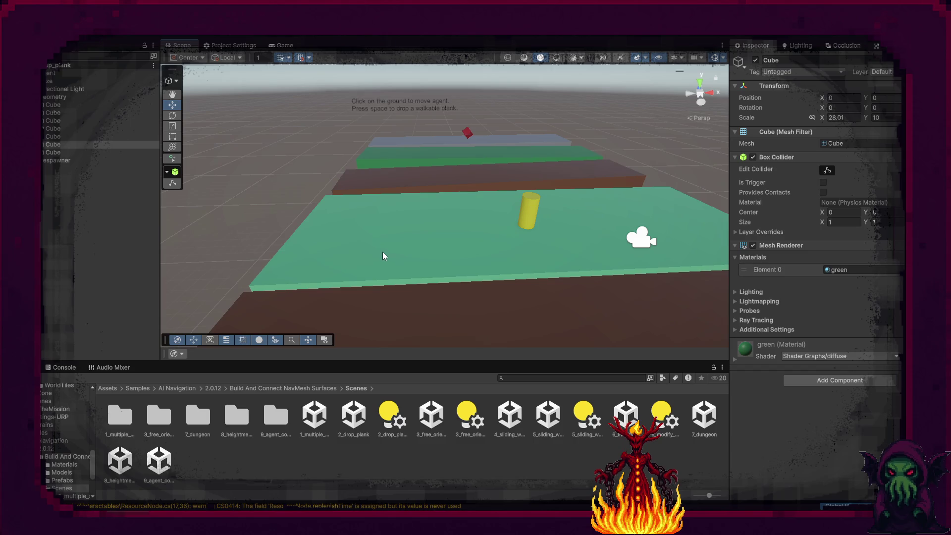
drag(396, 234, 445, 237)
right_click(444, 236)
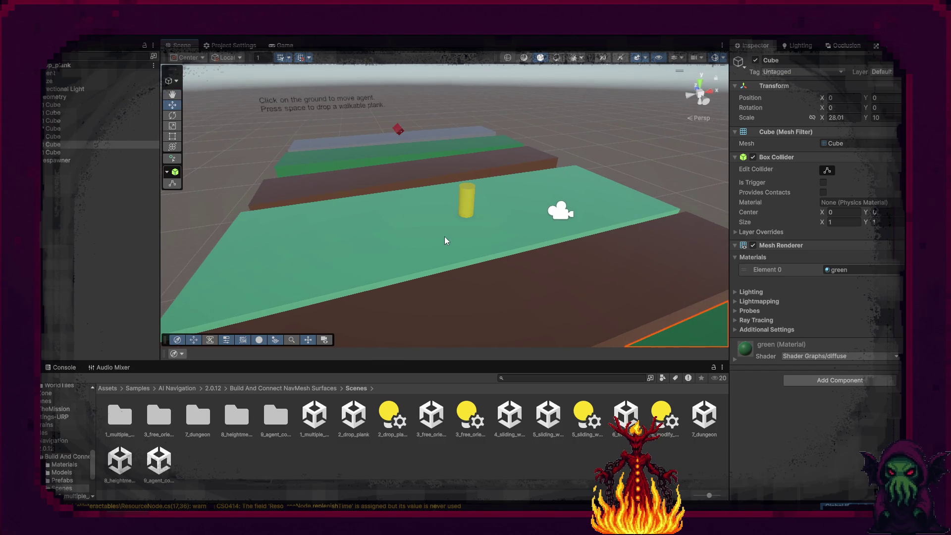
click(600, 118)
mouse_move(399, 178)
mouse_down()
mouse_move(686, 212)
mouse_move(466, 193)
mouse_move(402, 210)
mouse_up()
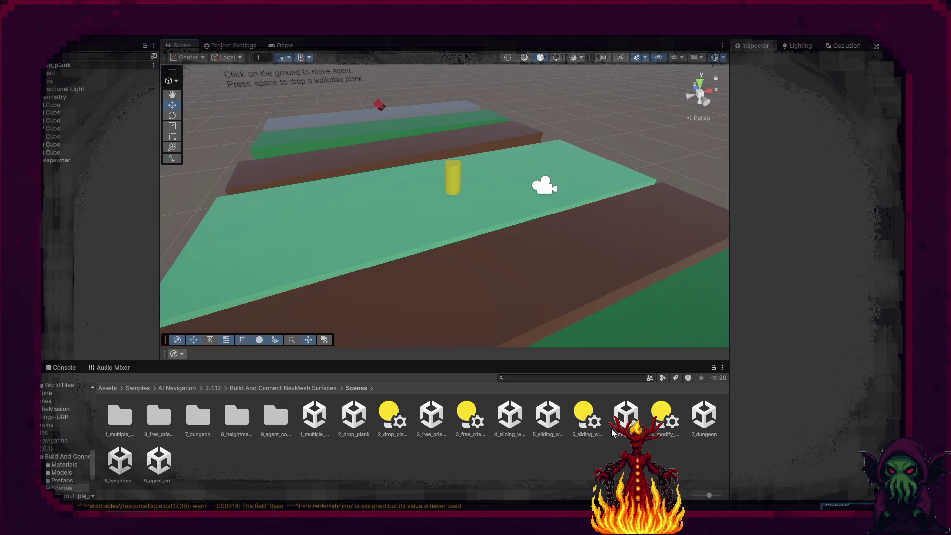
- Open 9_agent_cornering_control, look over it, then pick the 3_free_orientation sample scene
click(159, 461)
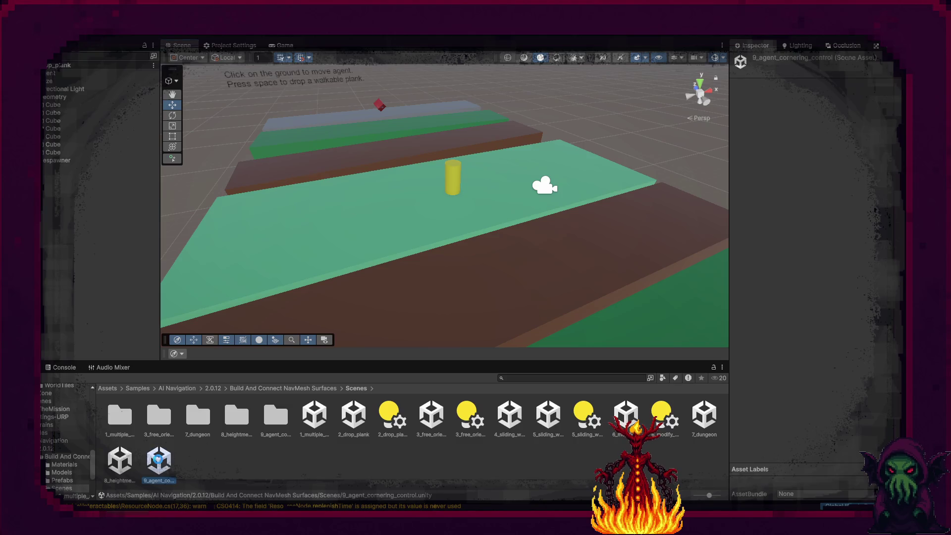
double_click(159, 461)
drag(628, 282, 701, 280)
scroll(515, 268, up, 2)
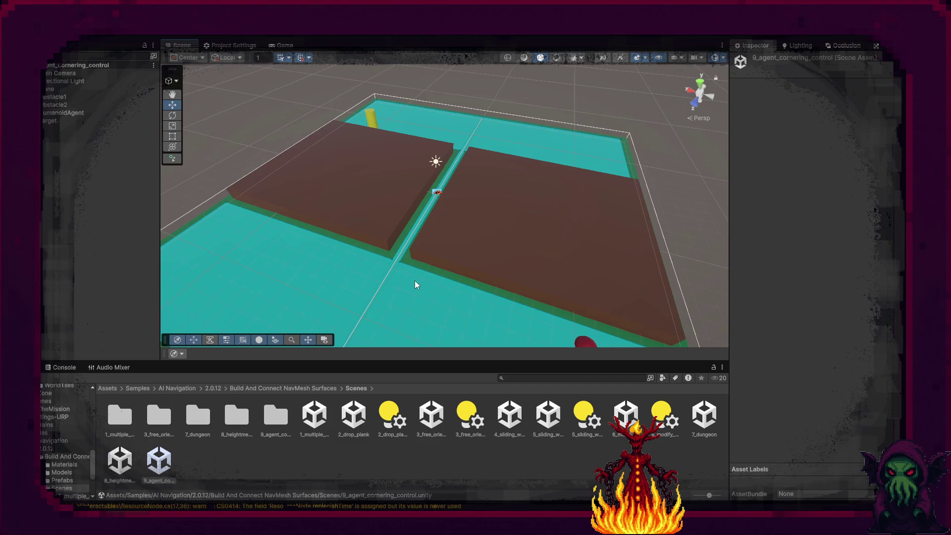
scroll(415, 284, up, 1)
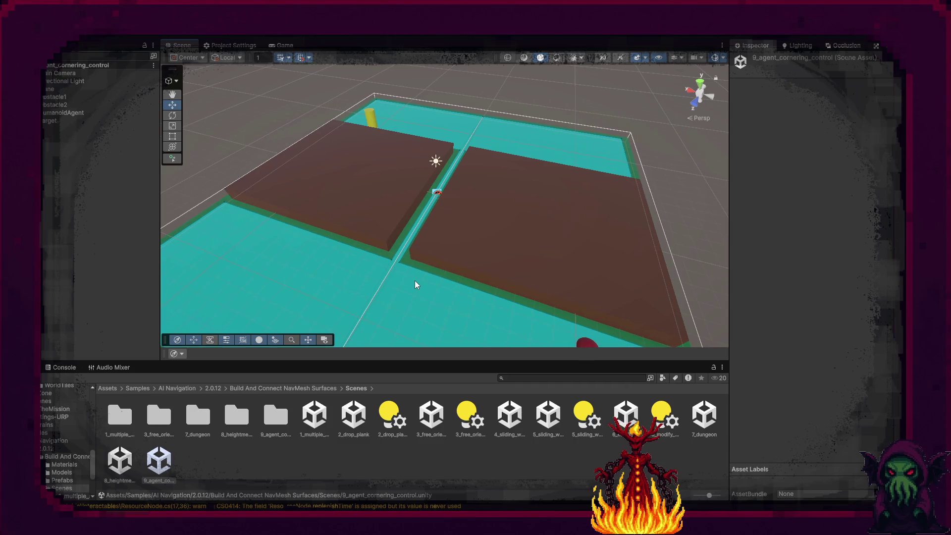
scroll(415, 281, down, 2)
scroll(416, 281, down, 3)
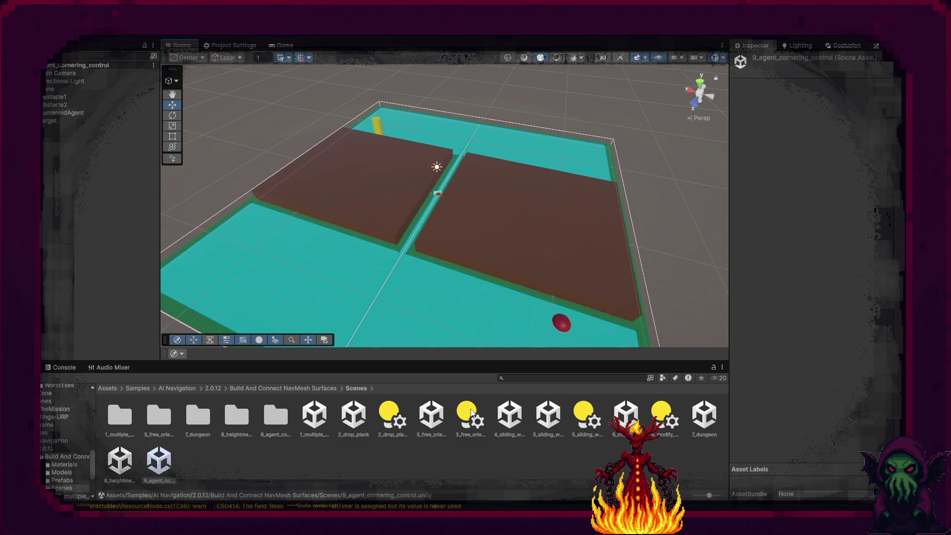
click(626, 417)
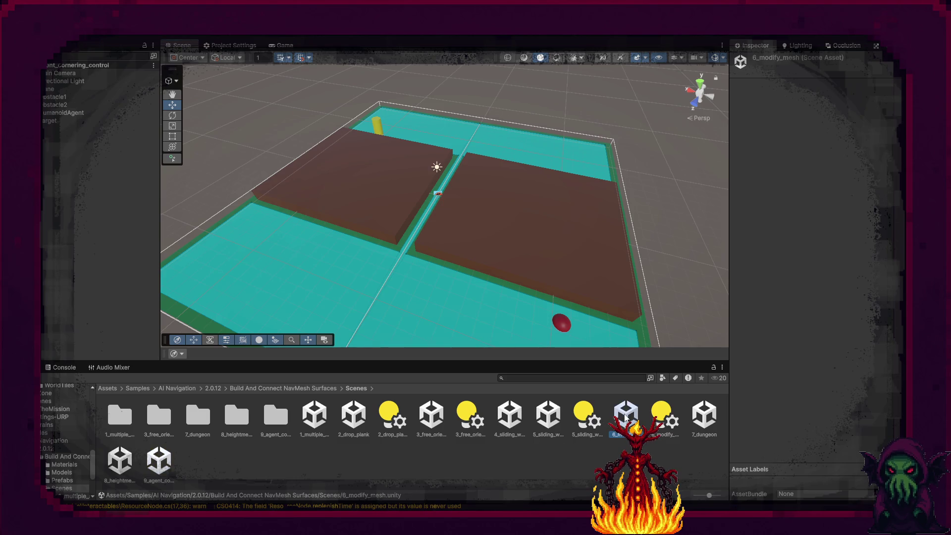
click(432, 418)
- Load the 3_free_orientation sample and orbit to reveal its tilted plane
double_click(432, 418)
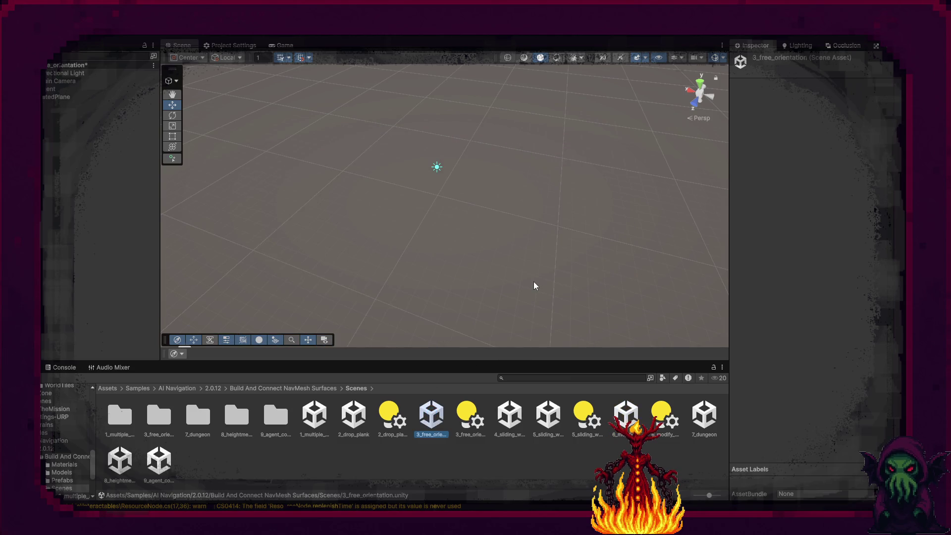
mouse_move(544, 299)
mouse_down()
mouse_move(437, 243)
mouse_move(223, 189)
mouse_move(75, 180)
mouse_move(141, 195)
mouse_move(187, 241)
mouse_move(405, 227)
mouse_move(728, 255)
mouse_move(546, 213)
mouse_move(537, 254)
mouse_move(397, 175)
mouse_up()
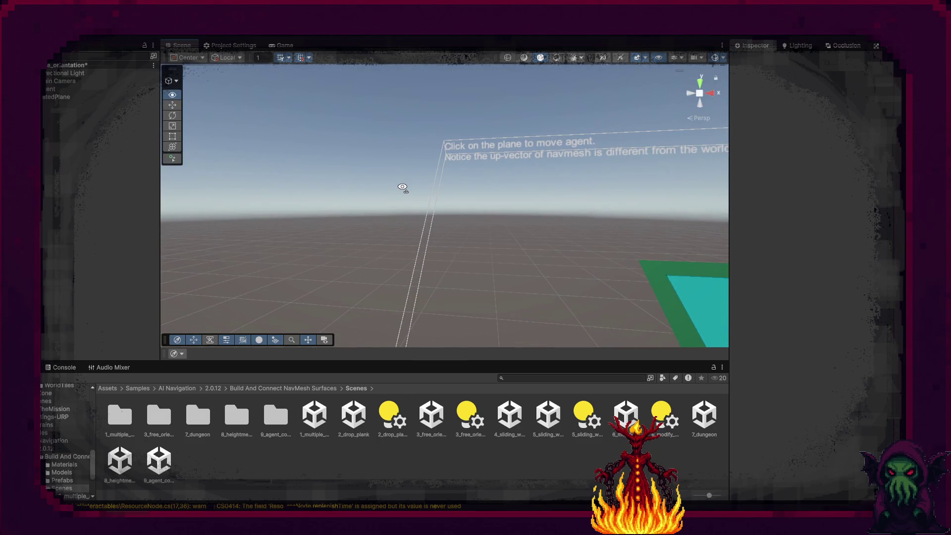
mouse_move(402, 187)
mouse_down()
mouse_move(469, 214)
mouse_move(530, 265)
mouse_up()
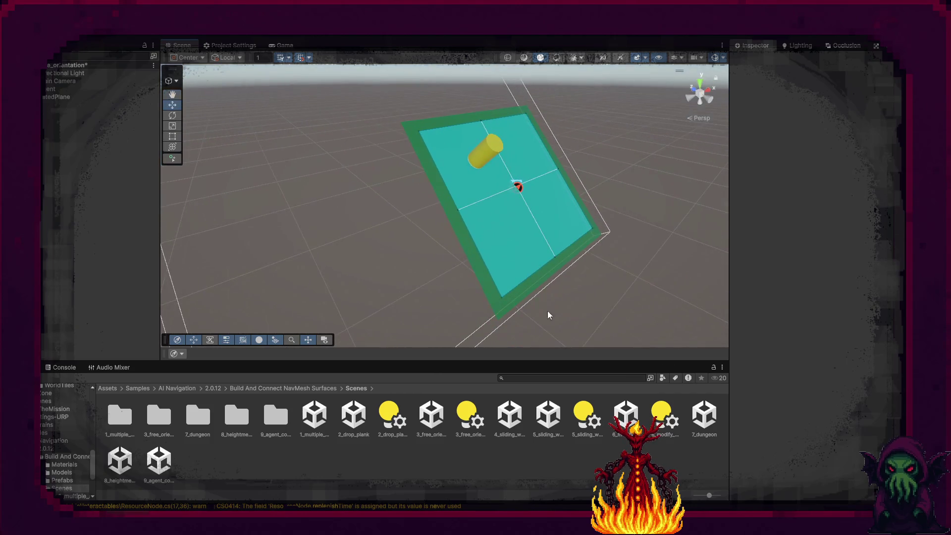
- Load 5_sliding_window_terrain and orbit around the Agent on the mountain terrain
click(548, 425)
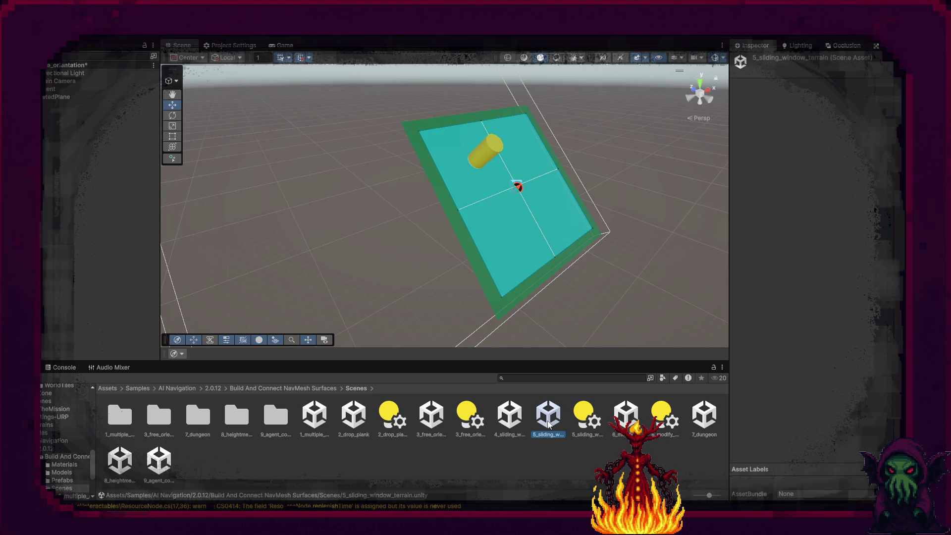
double_click(549, 425)
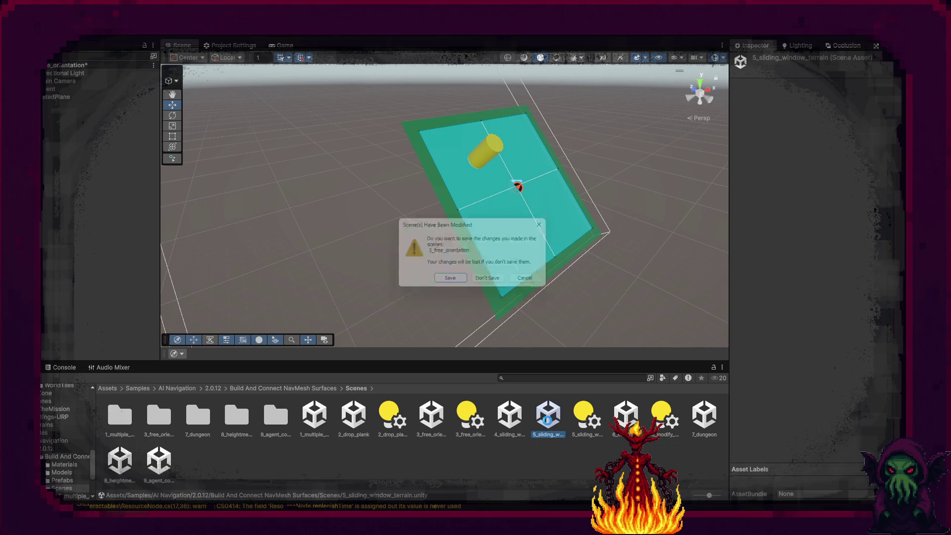
click(452, 281)
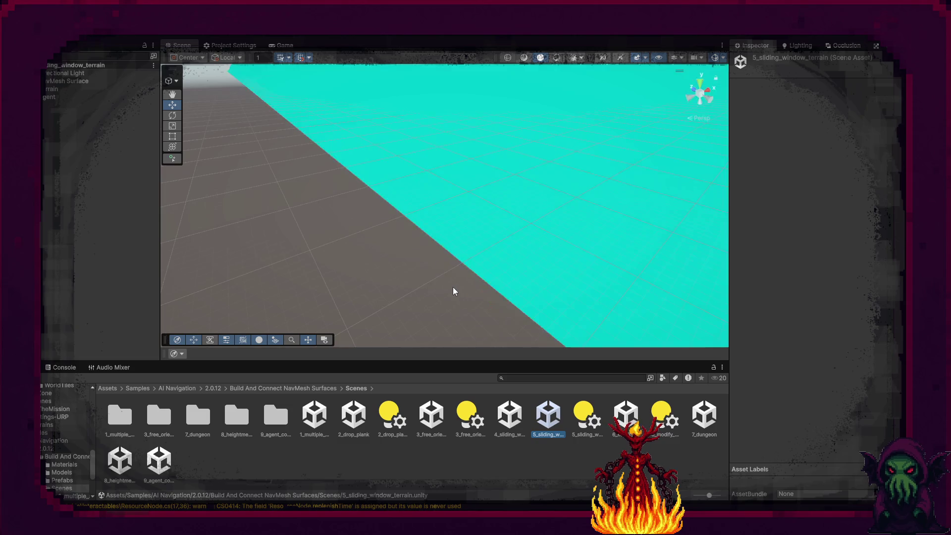
mouse_move(448, 278)
mouse_down()
mouse_move(501, 163)
mouse_move(462, 189)
mouse_move(473, 260)
mouse_up()
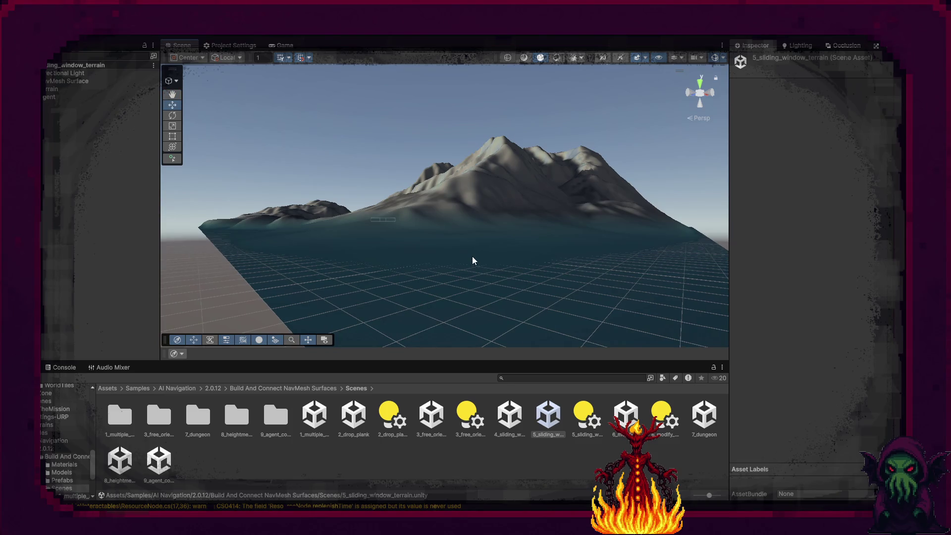
double_click(56, 96)
mouse_move(294, 178)
mouse_down()
mouse_move(522, 246)
mouse_move(488, 255)
mouse_move(623, 220)
mouse_move(688, 224)
mouse_move(704, 210)
mouse_move(334, 235)
mouse_move(359, 275)
mouse_up()
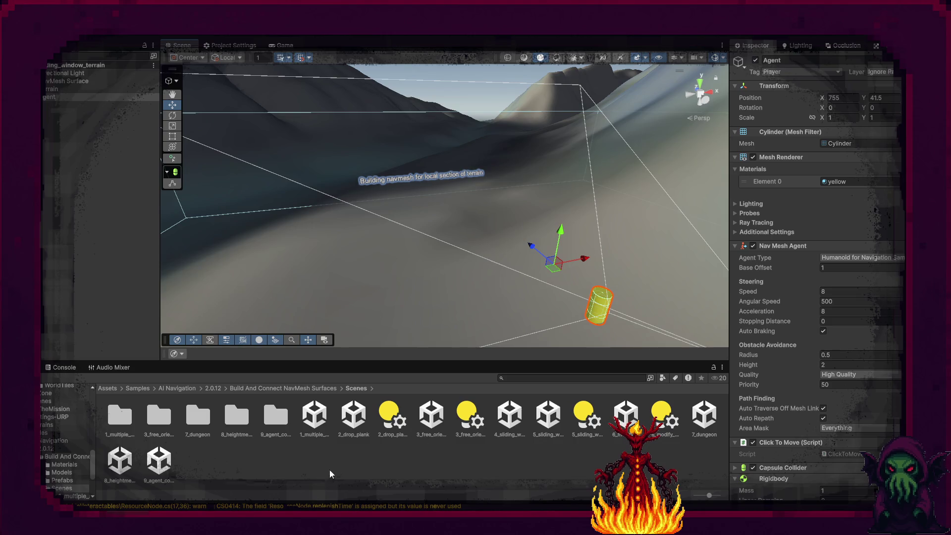
- Inspect Building A's NavMesh in 8_heightmesh, then load the 7_dungeon sample scene
double_click(119, 461)
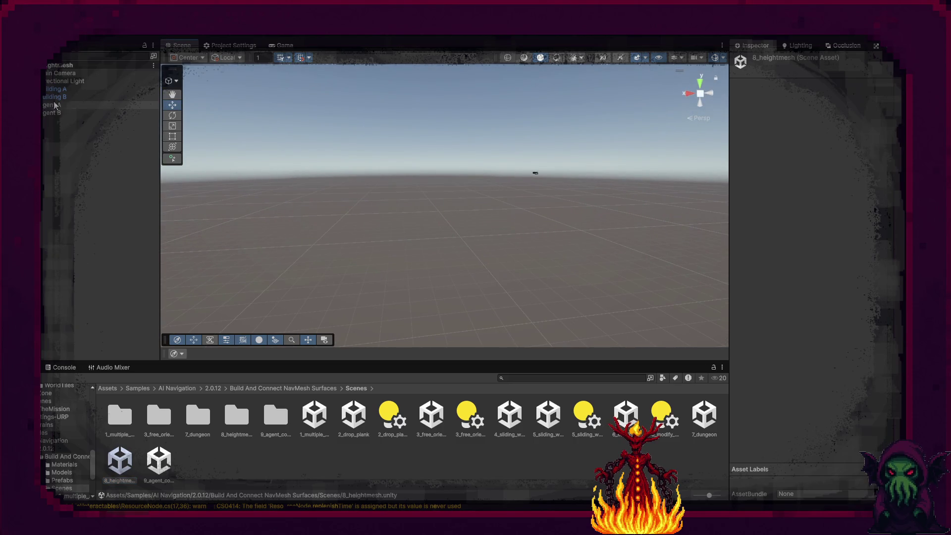
click(65, 90)
double_click(65, 90)
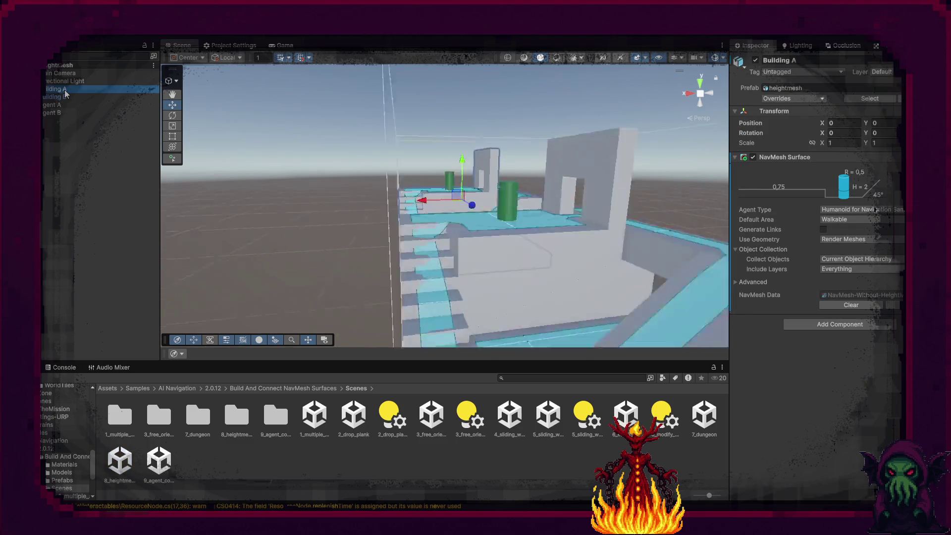
drag(335, 153, 526, 270)
scroll(412, 195, down, 5)
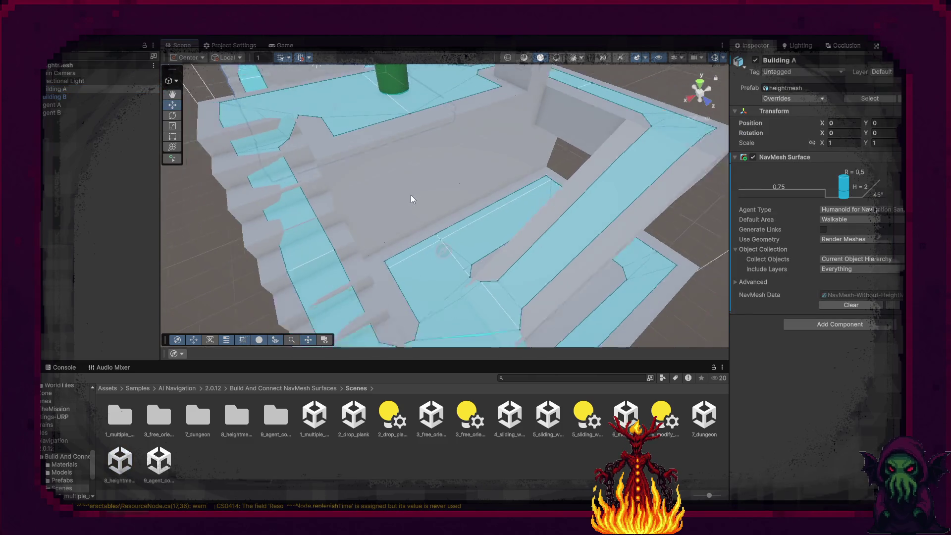
scroll(410, 223, down, 5)
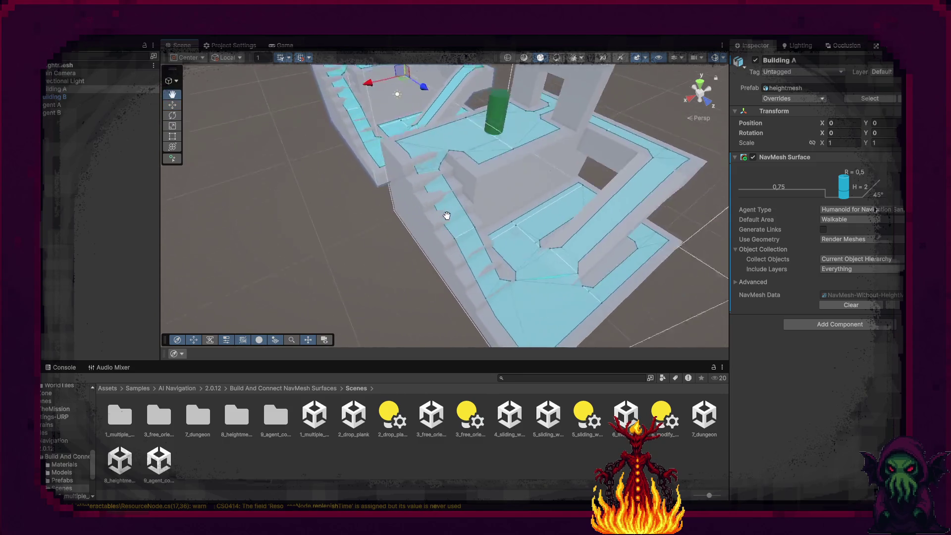
drag(528, 299, 476, 251)
scroll(471, 248, up, 5)
key(w)
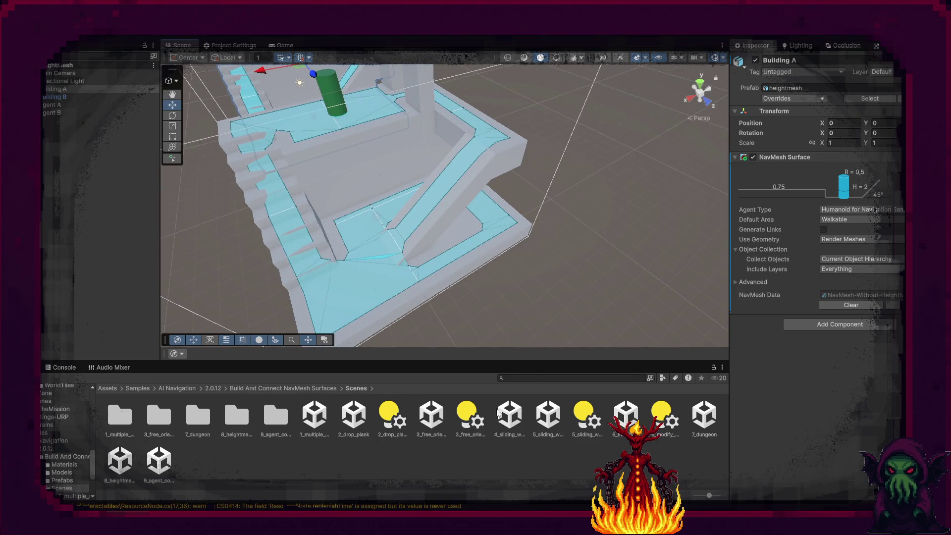
double_click(704, 418)
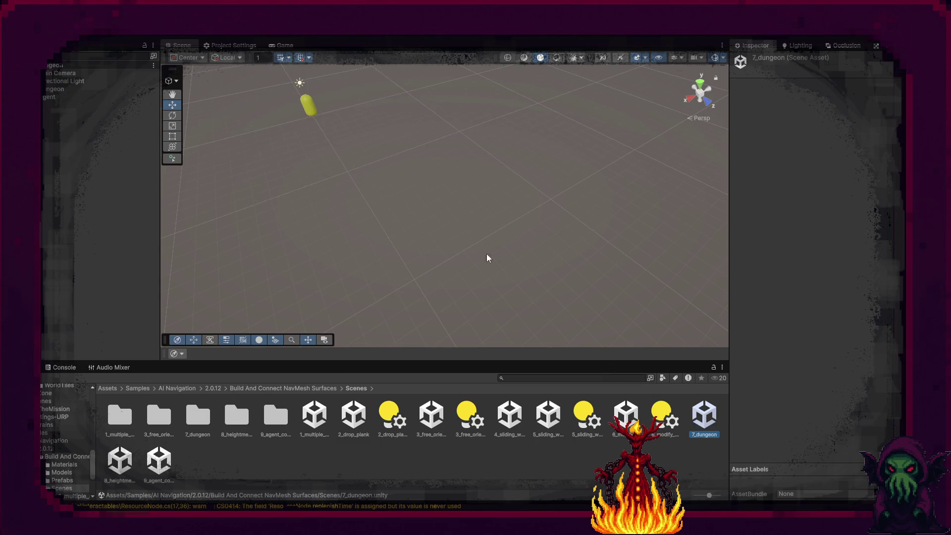
- Frame the Dungeon object and expand its list of Tiles
mouse_move(610, 268)
mouse_down()
mouse_move(529, 185)
mouse_move(497, 229)
mouse_move(380, 276)
mouse_move(451, 250)
mouse_move(351, 253)
mouse_up()
click(69, 87)
key(f)
mouse_move(548, 238)
mouse_down()
mouse_move(569, 238)
mouse_move(606, 192)
mouse_up()
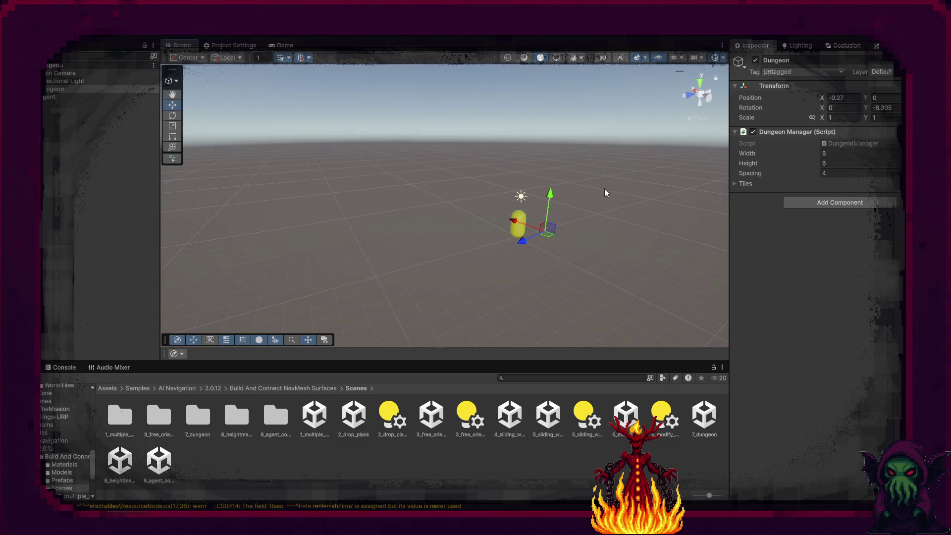
click(734, 183)
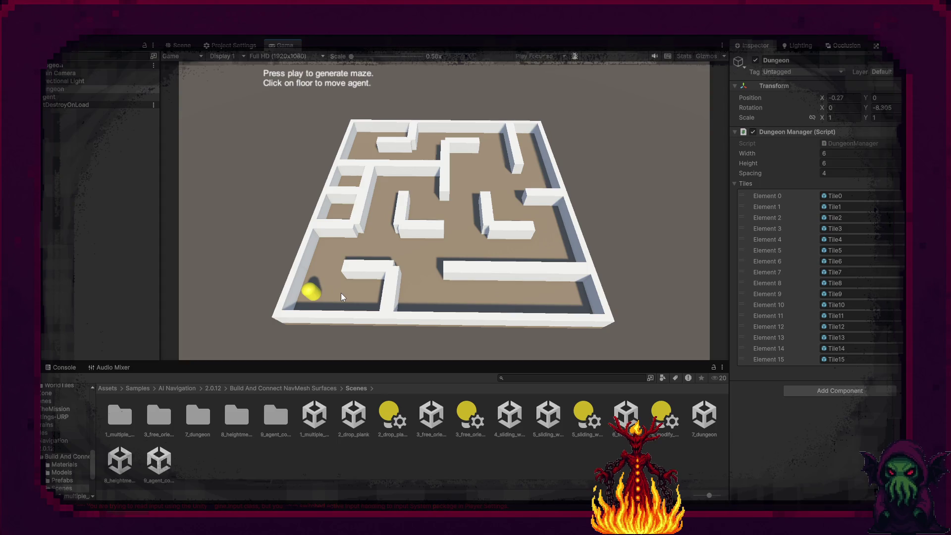
- Select the maze's portal2 link and check its agent type options
click(181, 45)
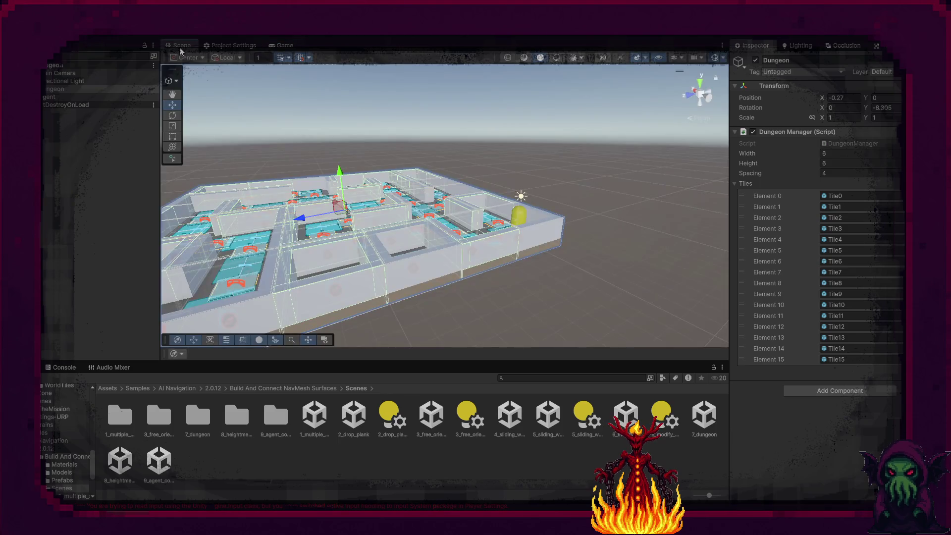
mouse_move(528, 251)
mouse_down()
mouse_move(479, 302)
mouse_move(372, 277)
mouse_move(391, 266)
mouse_up()
scroll(382, 278, up, 10)
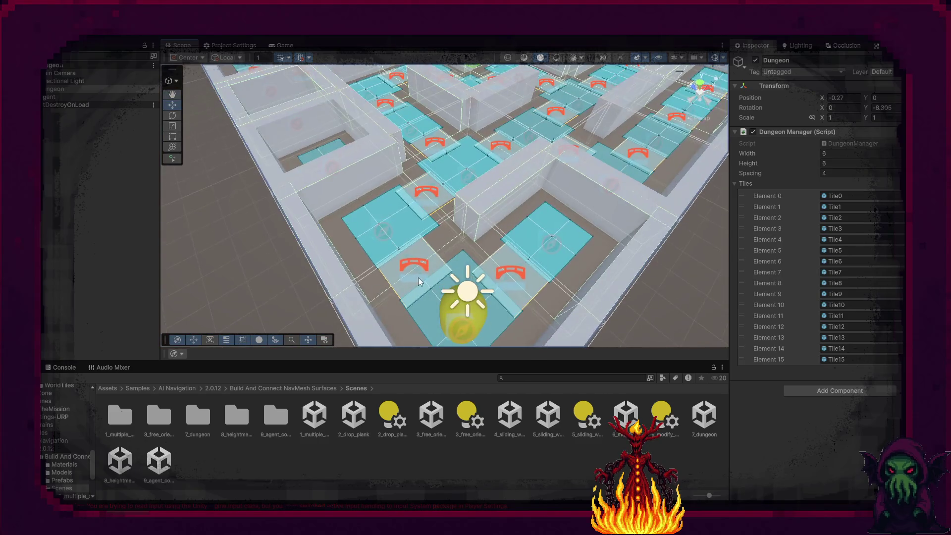
click(418, 278)
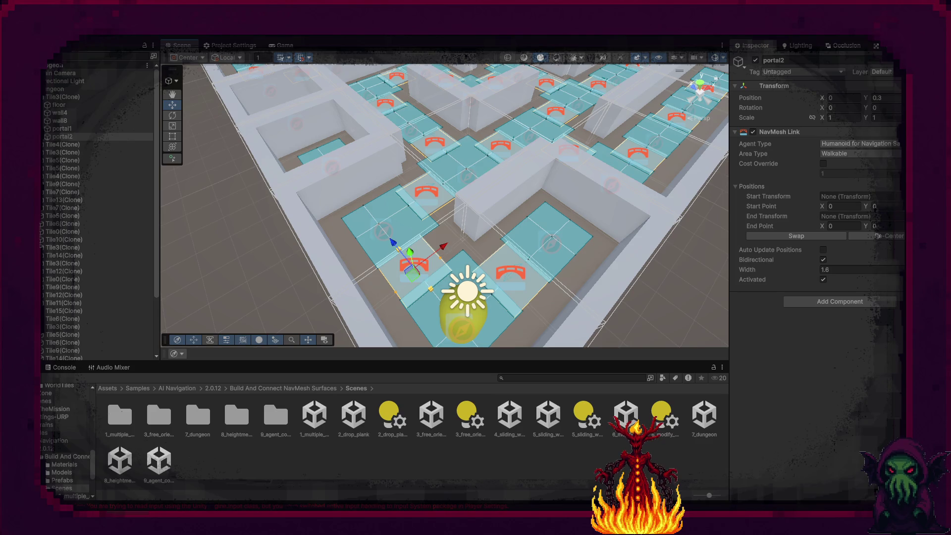
click(860, 144)
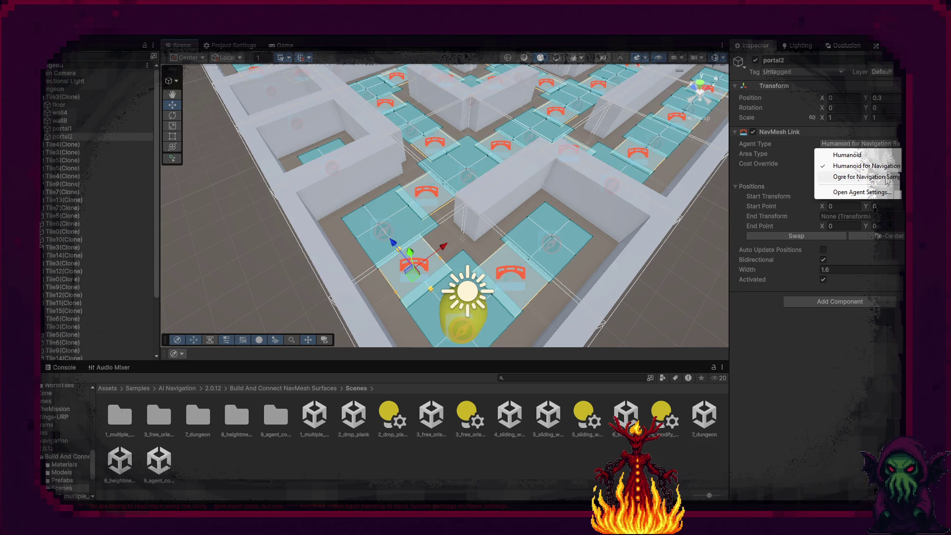
- Inspect a floor tile's NavMesh Surface settings, then switch to the Game view
click(825, 422)
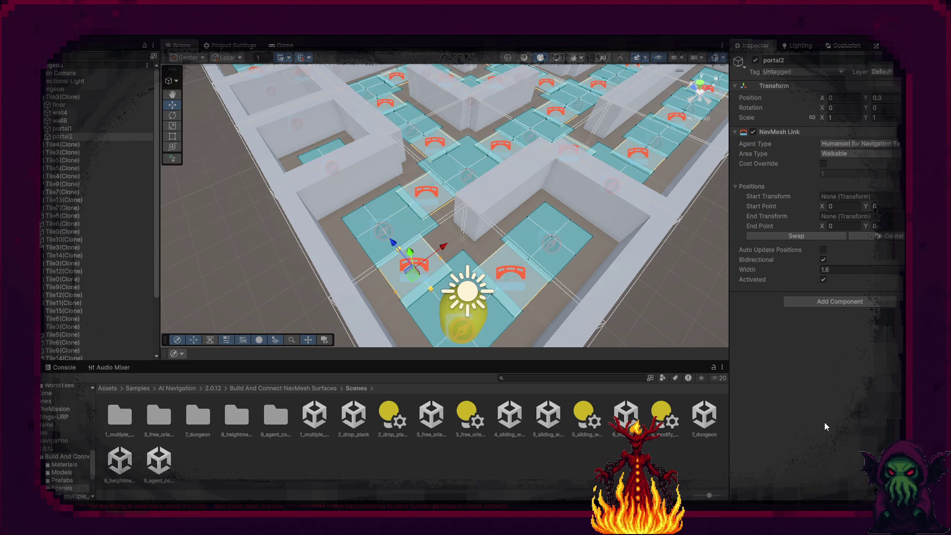
click(462, 322)
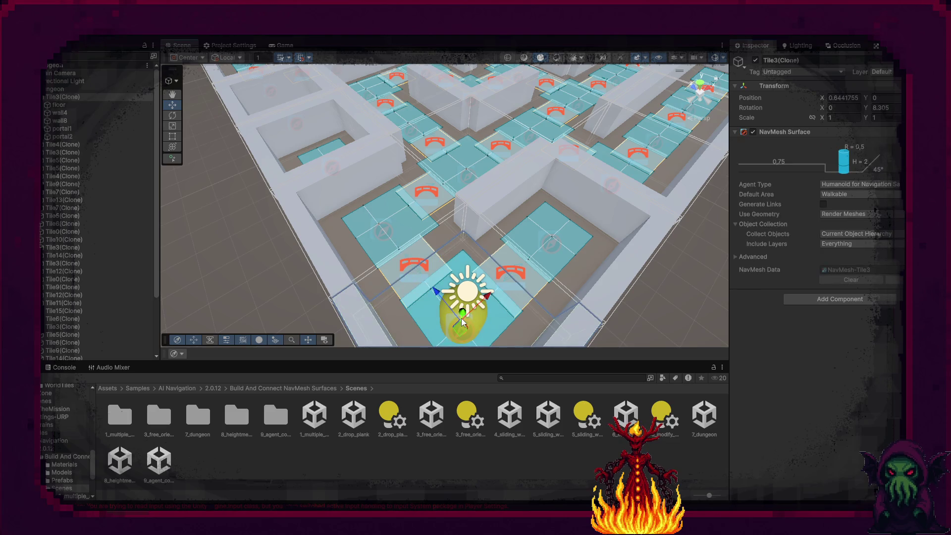
mouse_move(462, 333)
mouse_down()
mouse_move(435, 259)
mouse_move(493, 238)
mouse_move(434, 263)
mouse_up()
click(283, 46)
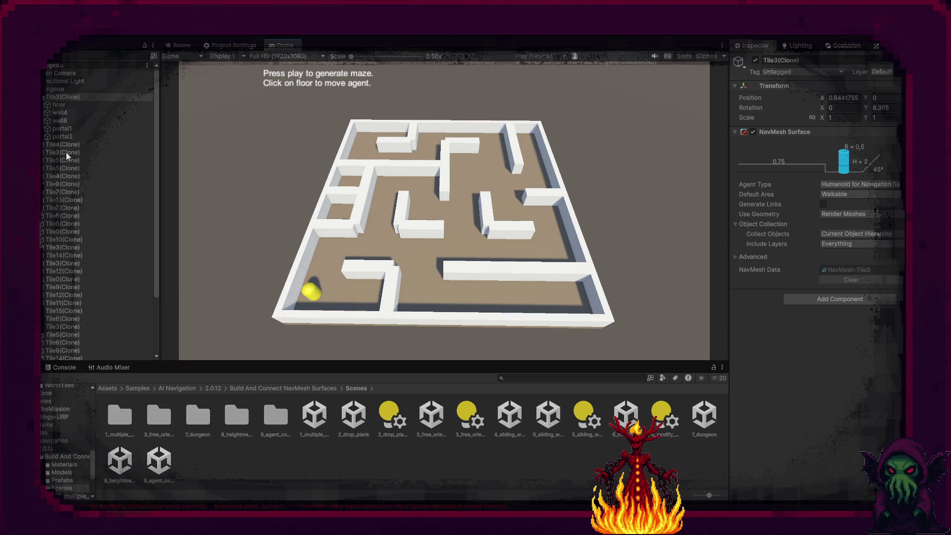
- Set the Agent's Agent Link Mover method to Teleport and test it in the maze
scroll(66, 152, down, 3)
click(78, 348)
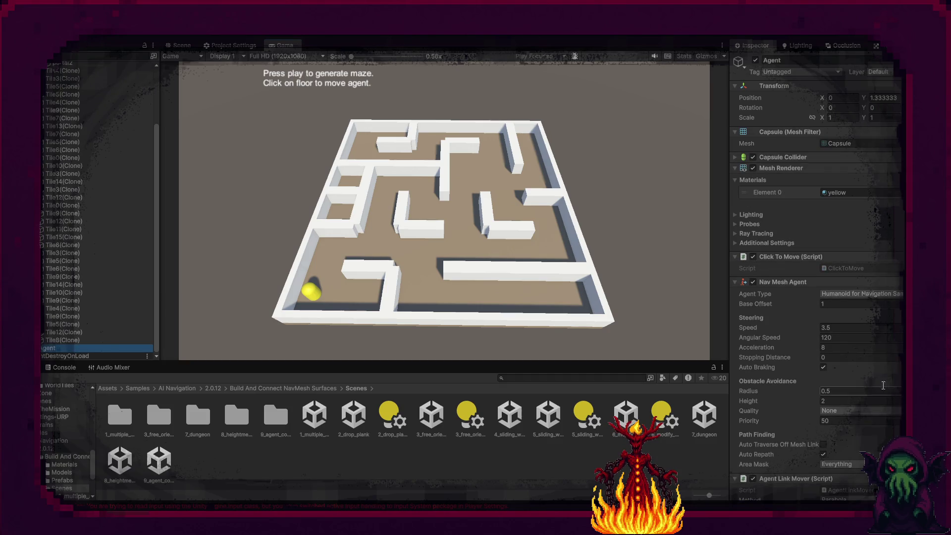
scroll(810, 382, down, 3)
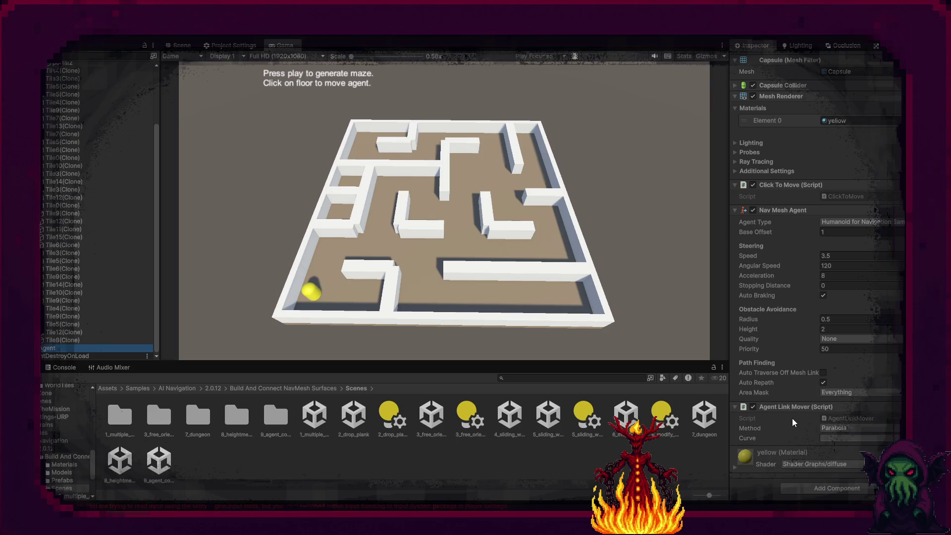
click(861, 431)
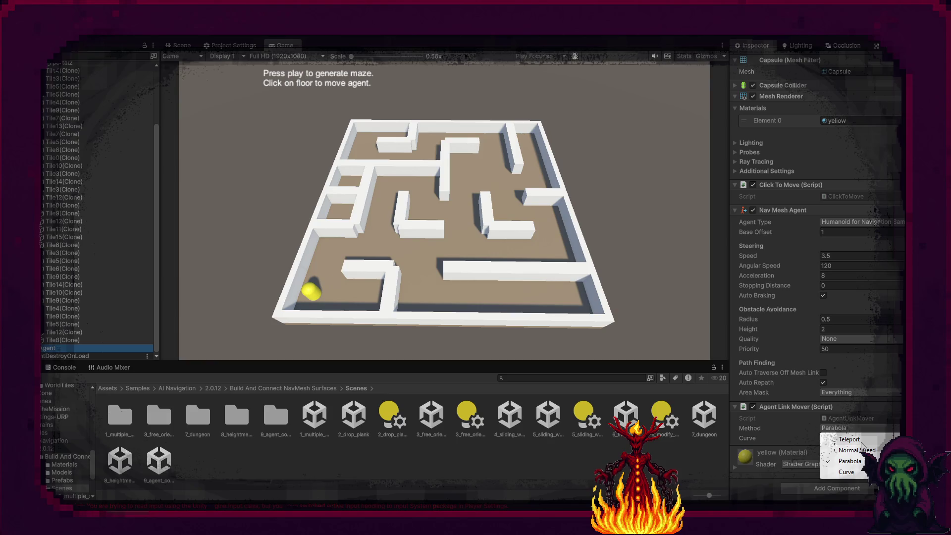
click(842, 439)
click(322, 291)
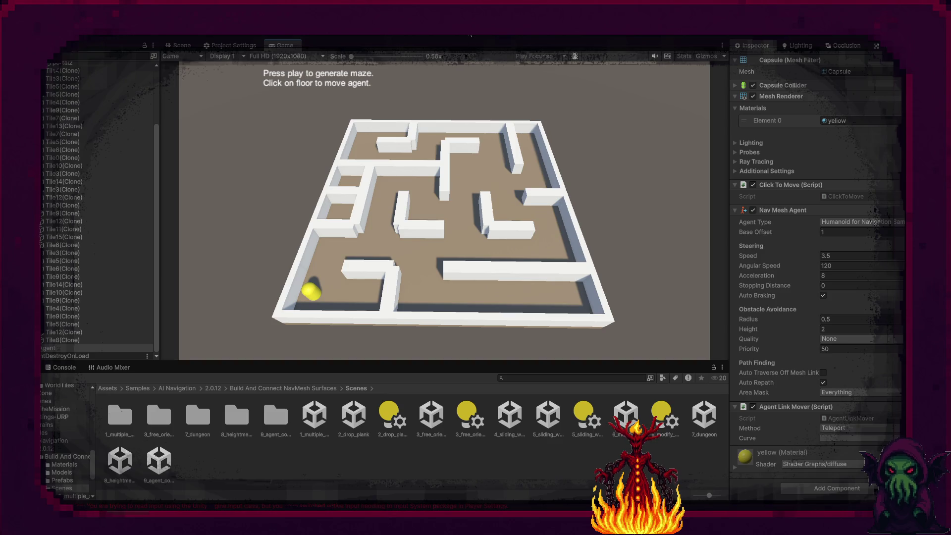
- Stop play mode and open the AgentLinkMover script via Edit Script
key(ctrl+p)
right_click(804, 405)
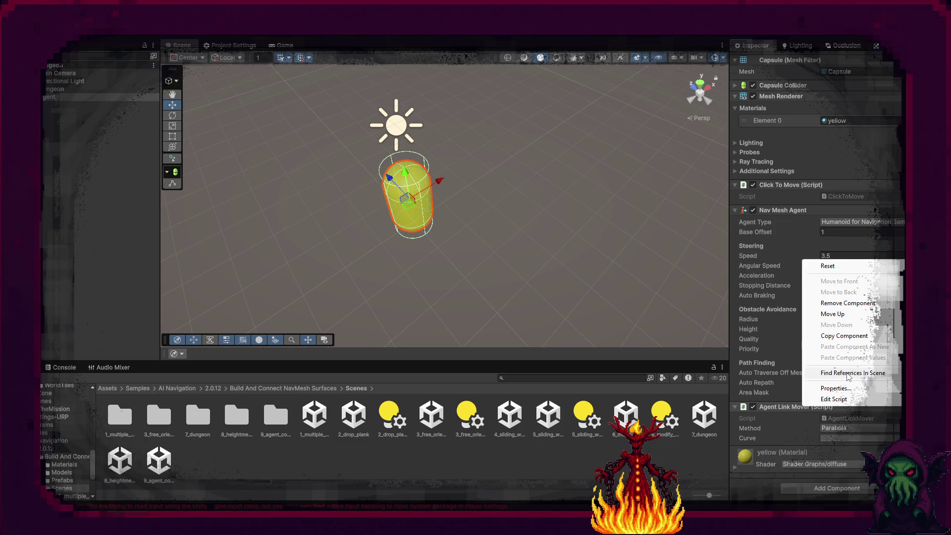
click(770, 406)
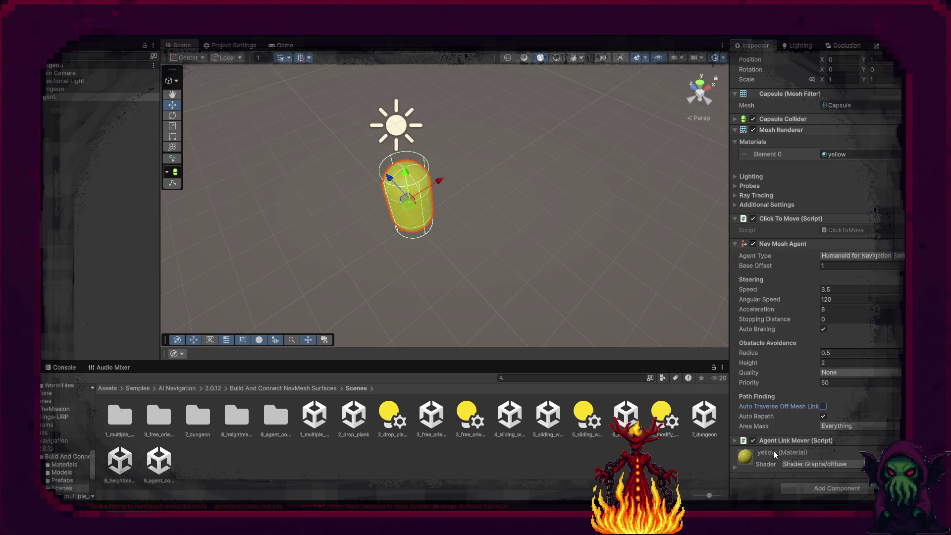
click(775, 438)
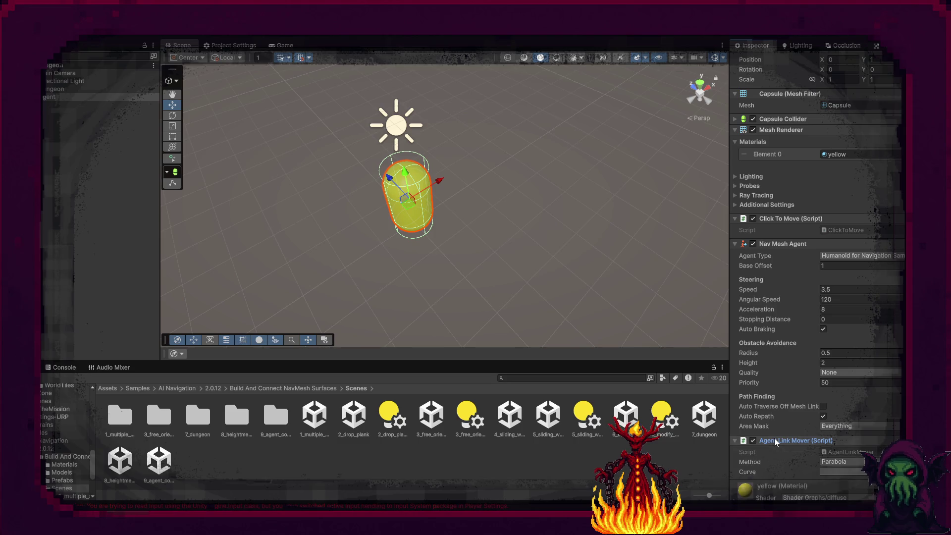
right_click(822, 440)
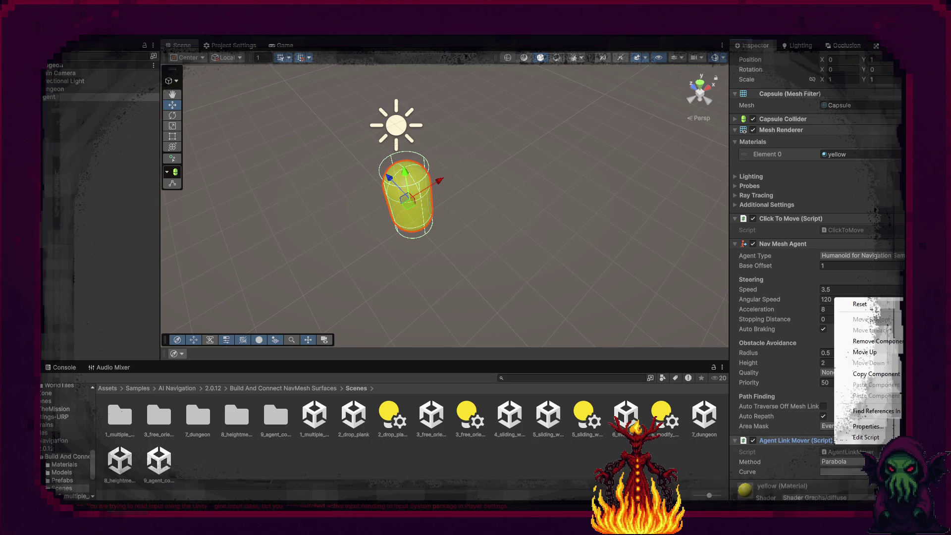
click(866, 437)
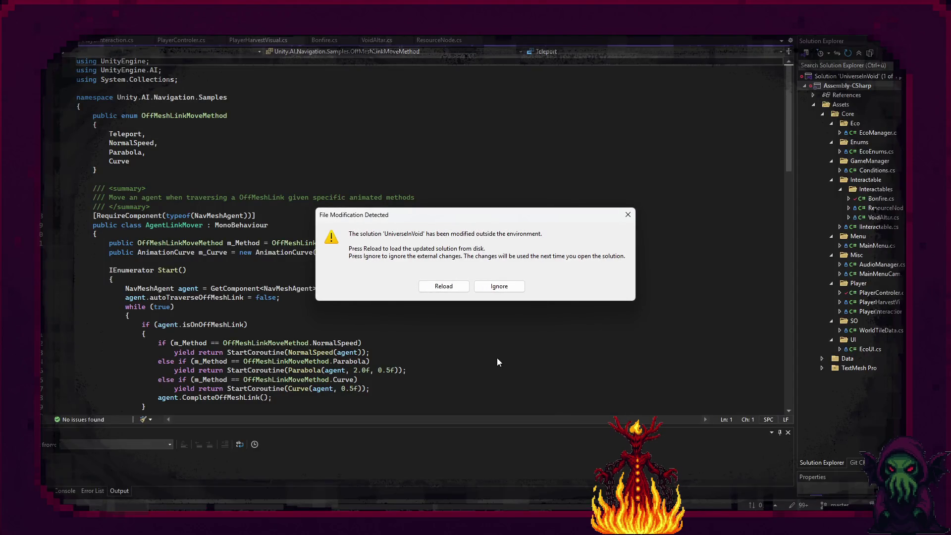
- Reload the modified solution and read through AgentLinkMover.cs's movement methods, then return to Unity
click(444, 286)
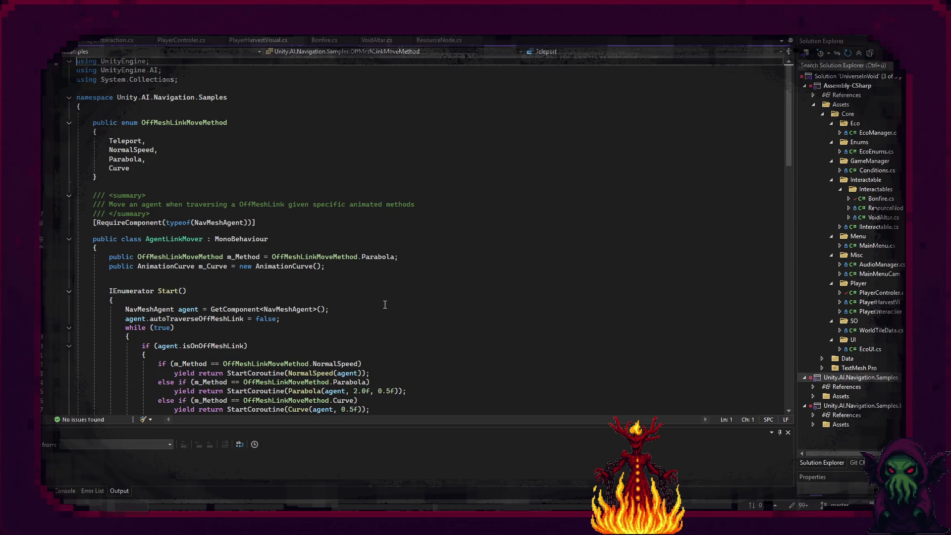
scroll(322, 363, down, 3)
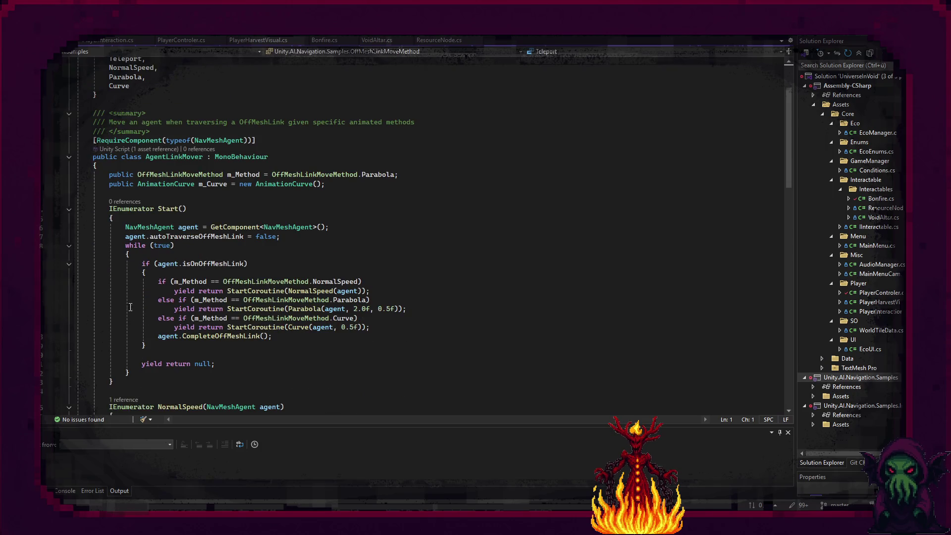
scroll(126, 285, down, 4)
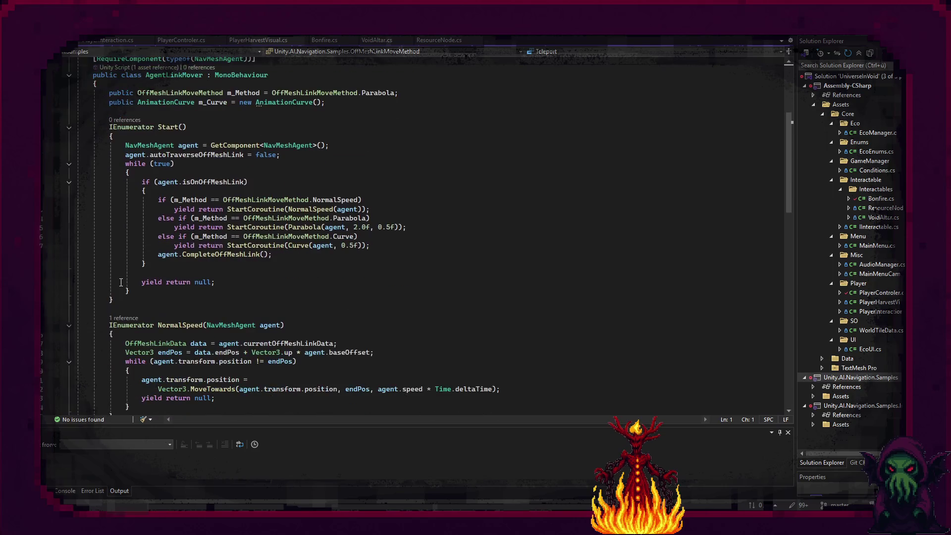
scroll(121, 282, down, 11)
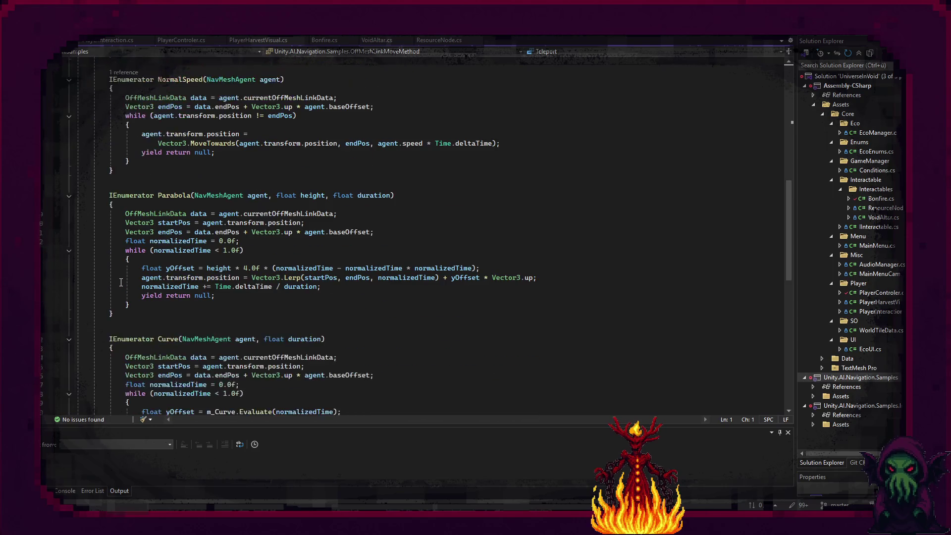
scroll(121, 283, down, 4)
scroll(122, 292, up, 11)
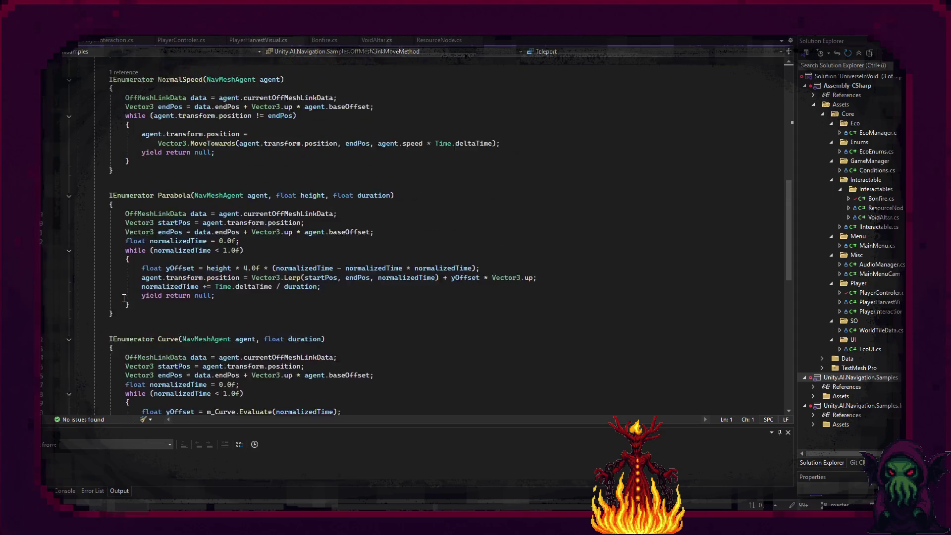
scroll(123, 305, up, 6)
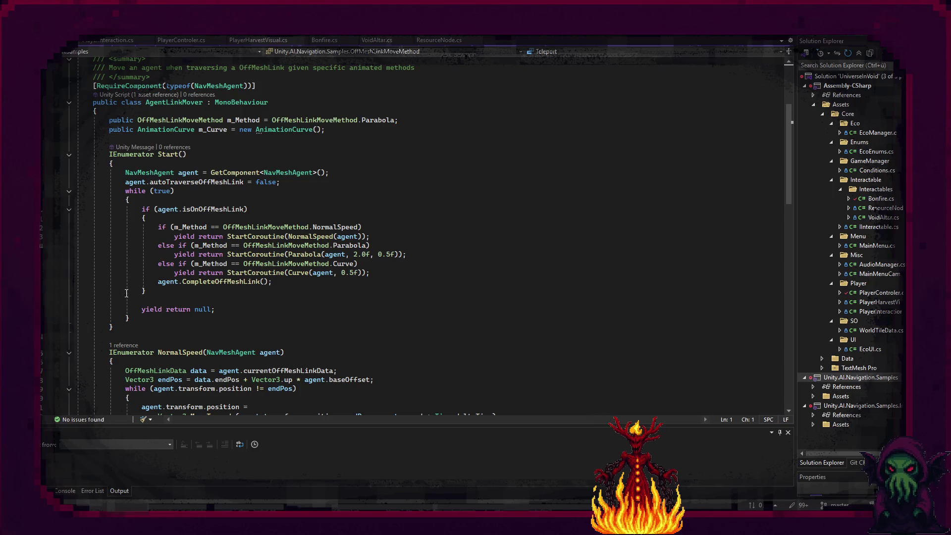
scroll(119, 297, down, 2)
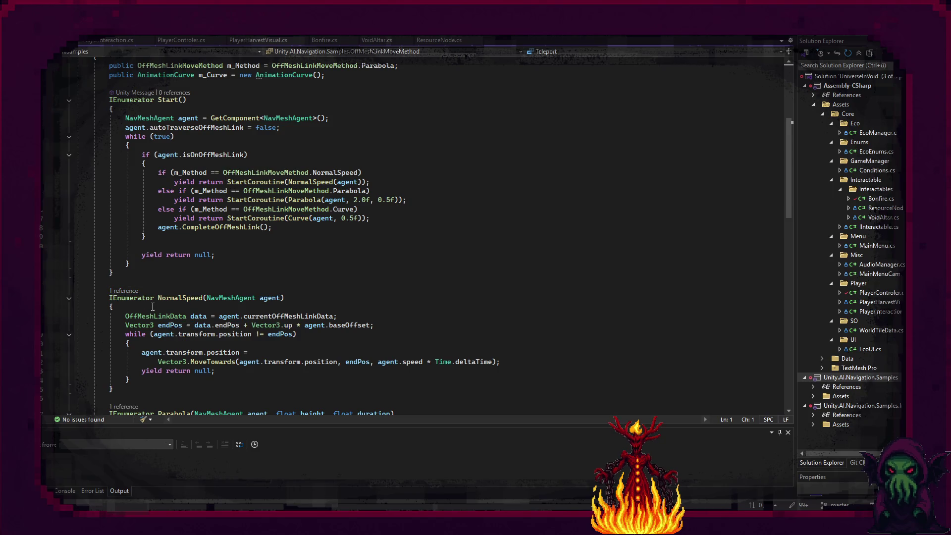
scroll(151, 306, up, 1)
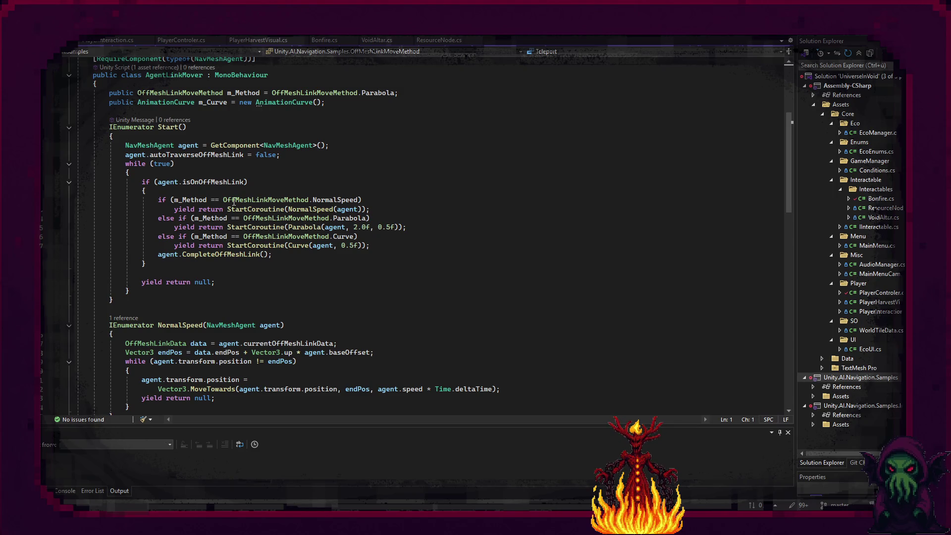
mouse_move(300, 201)
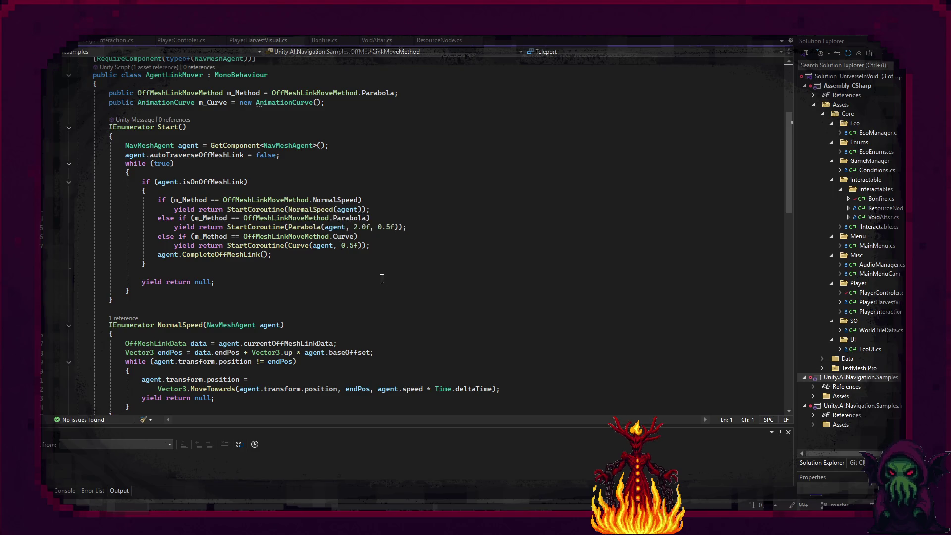
mouse_move(286, 240)
scroll(282, 332, up, 2)
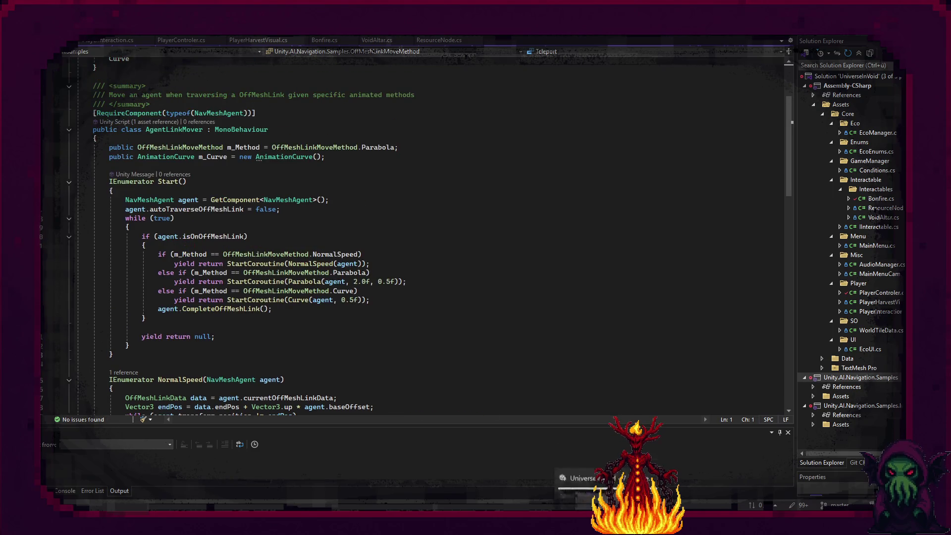
key(alt+Tab)
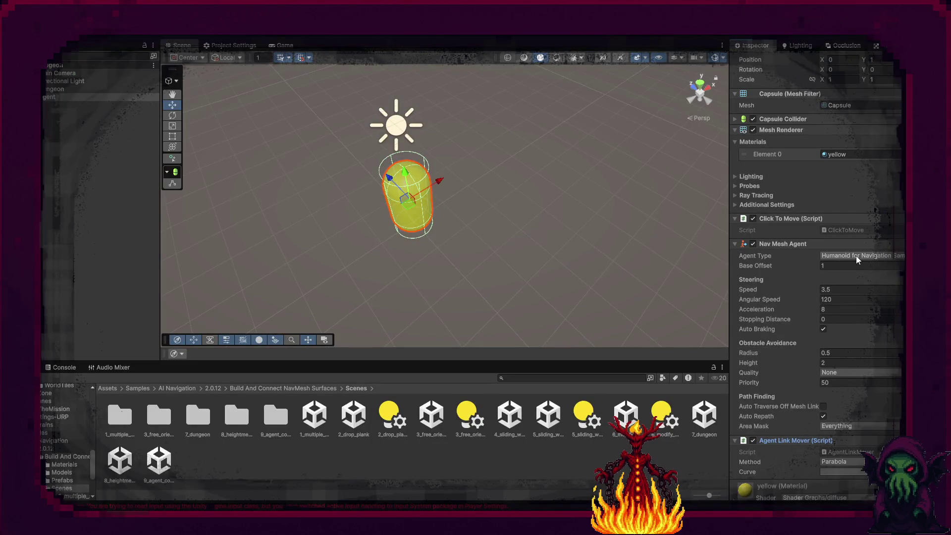
- Open TheMission from Assets/Data/Scenes and frame NorthZone's NavMesh area
click(852, 256)
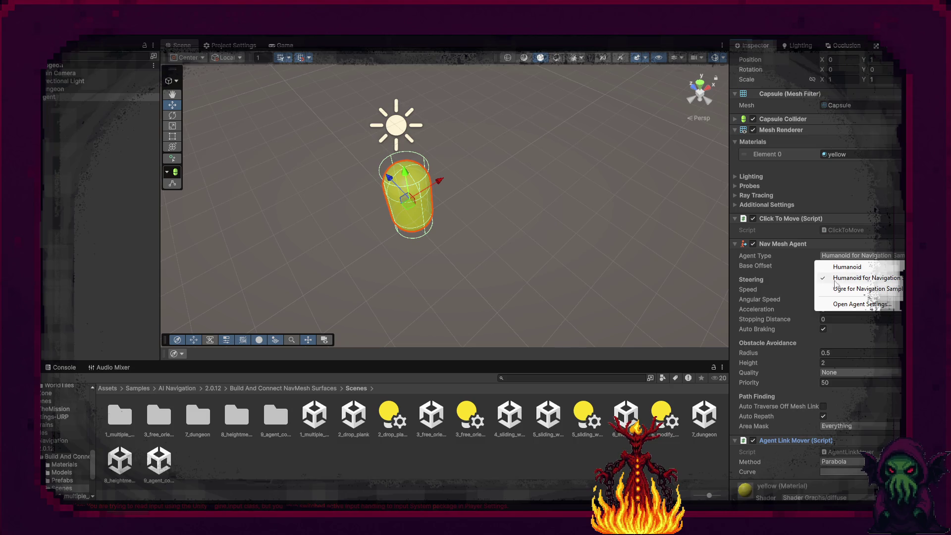
click(633, 330)
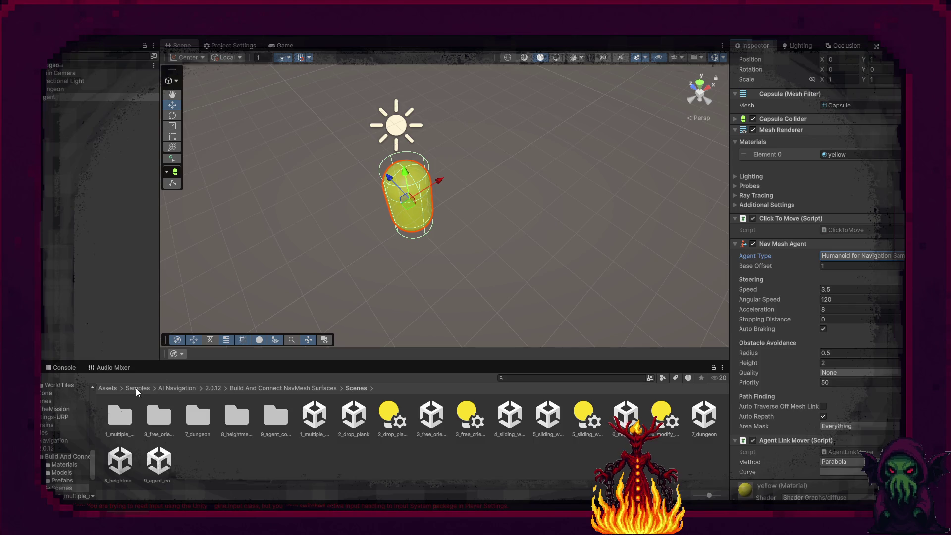
click(107, 389)
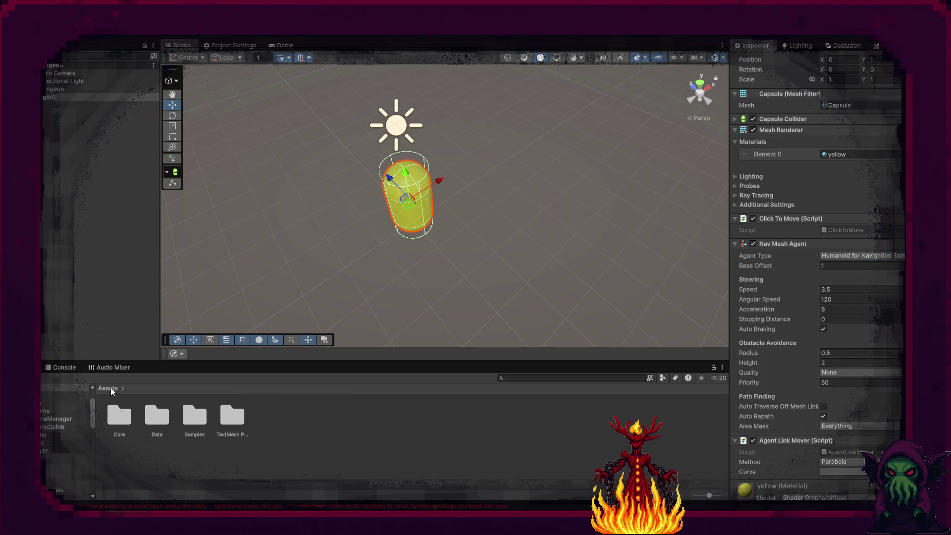
double_click(157, 415)
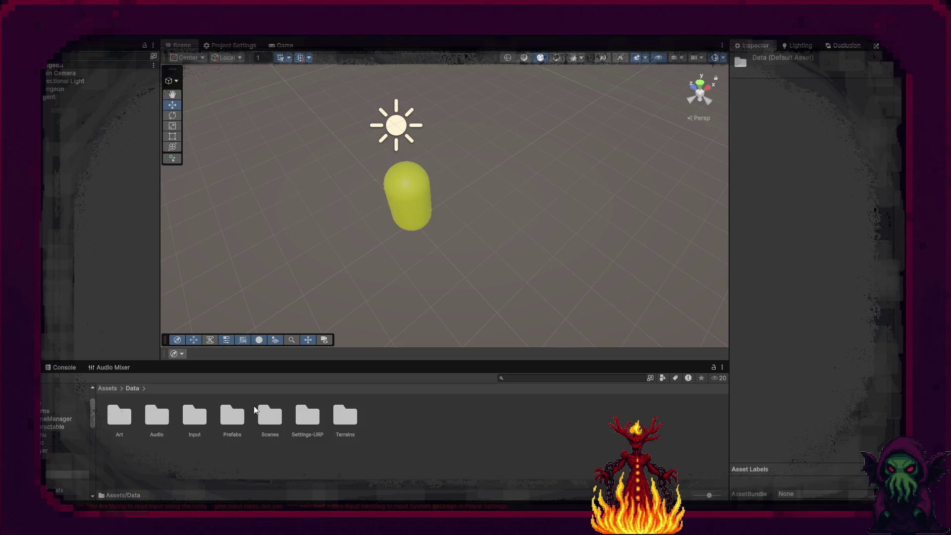
double_click(268, 414)
click(197, 416)
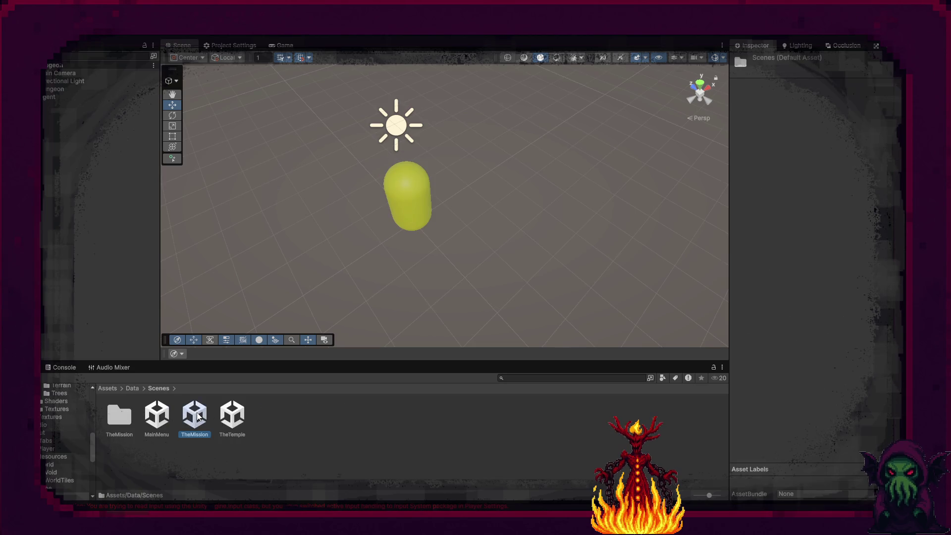
double_click(197, 416)
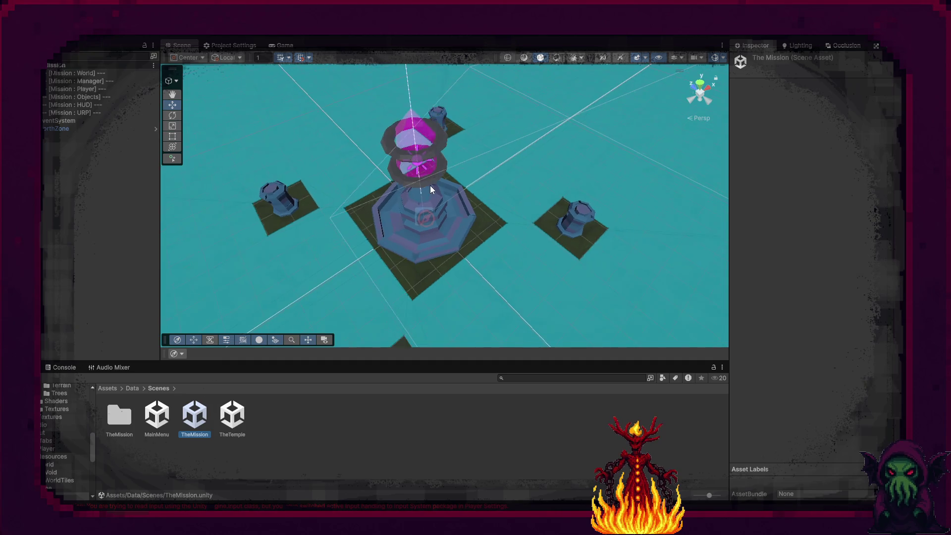
double_click(62, 130)
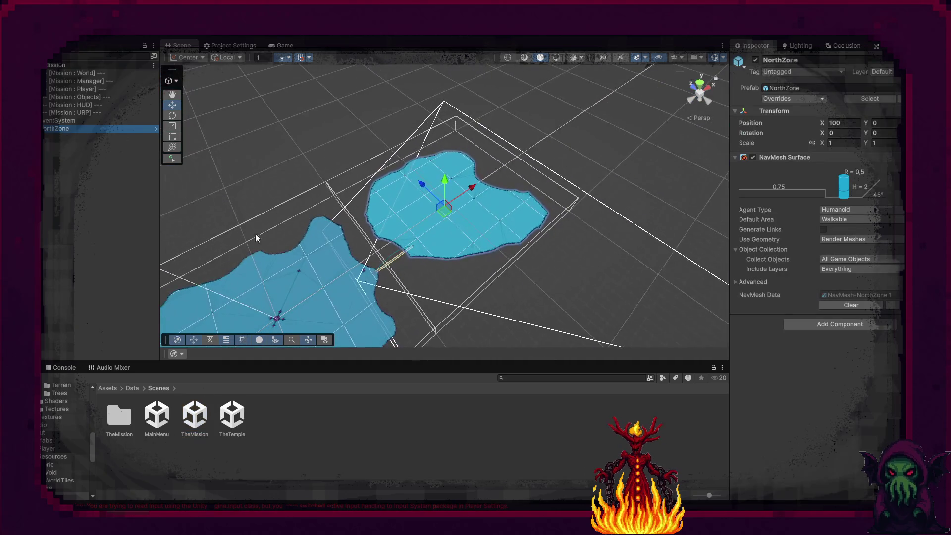
- Select NorthZone's Bridge_S-N link and confirm its Agent Type stays Humanoid
drag(356, 316, 465, 231)
scroll(495, 221, up, 5)
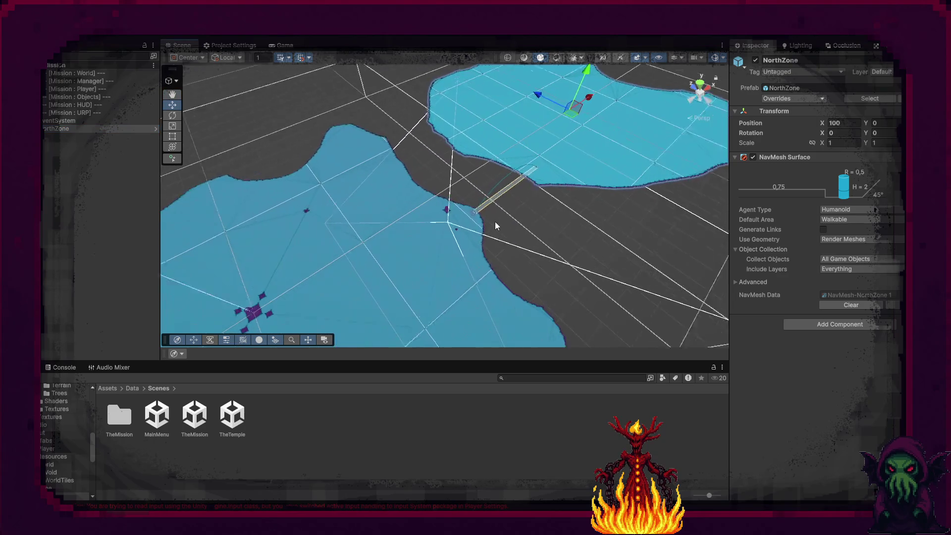
scroll(520, 226, up, 8)
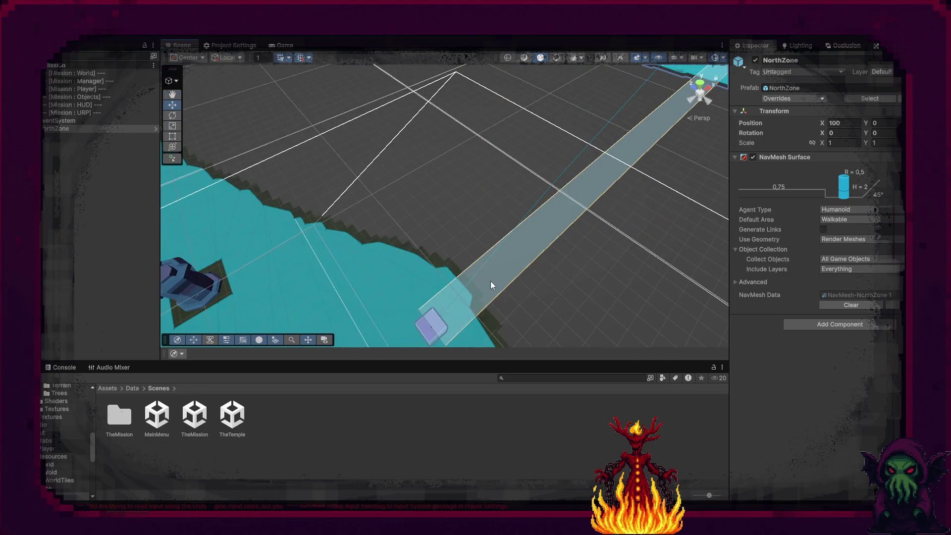
click(493, 281)
scroll(579, 282, down, 5)
drag(579, 283, 144, 196)
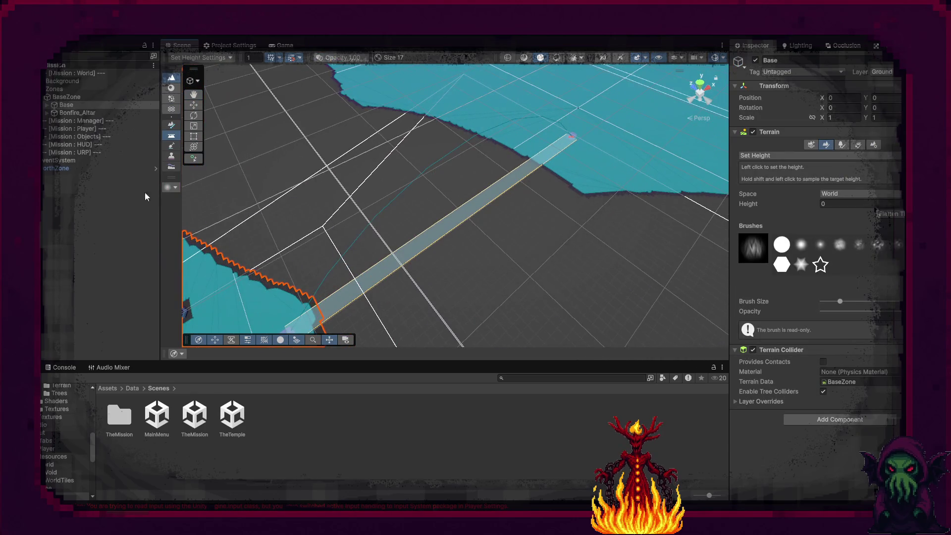
click(79, 168)
key(Right)
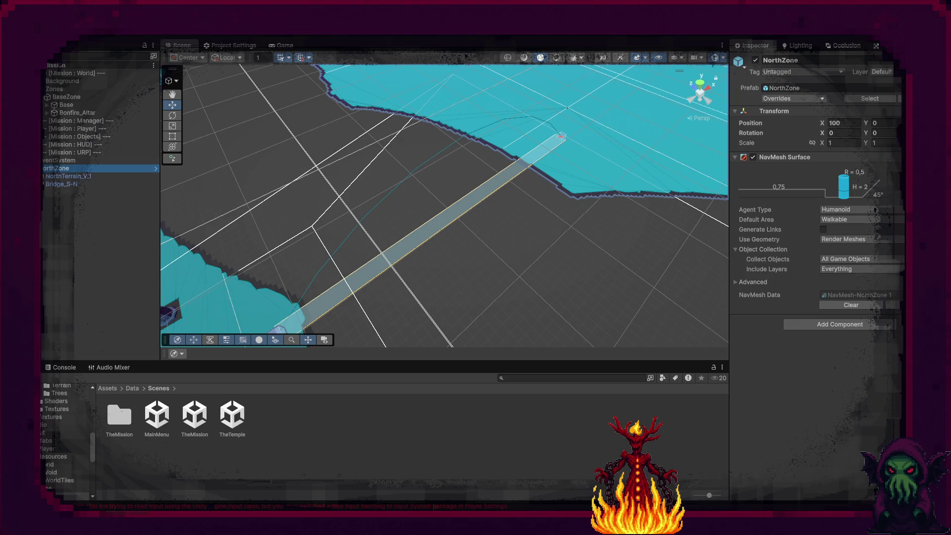
click(61, 184)
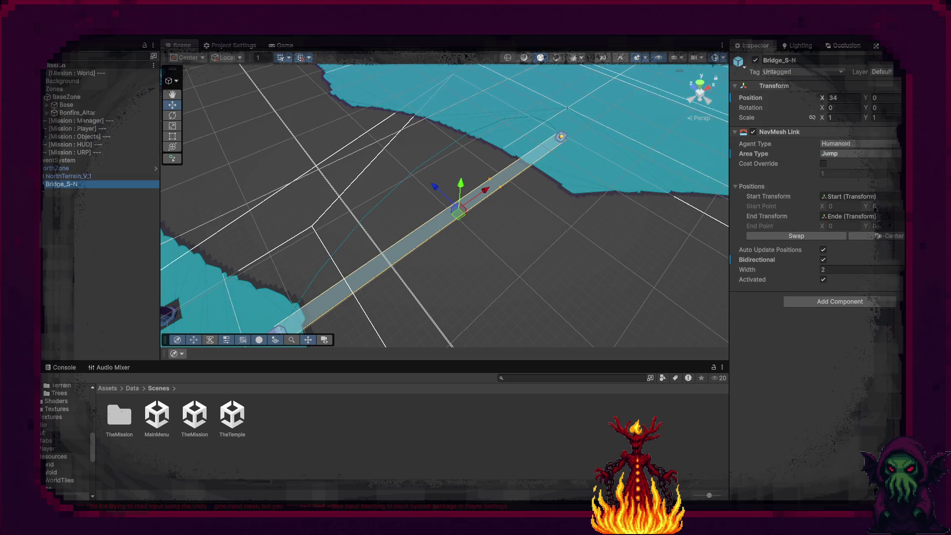
click(851, 143)
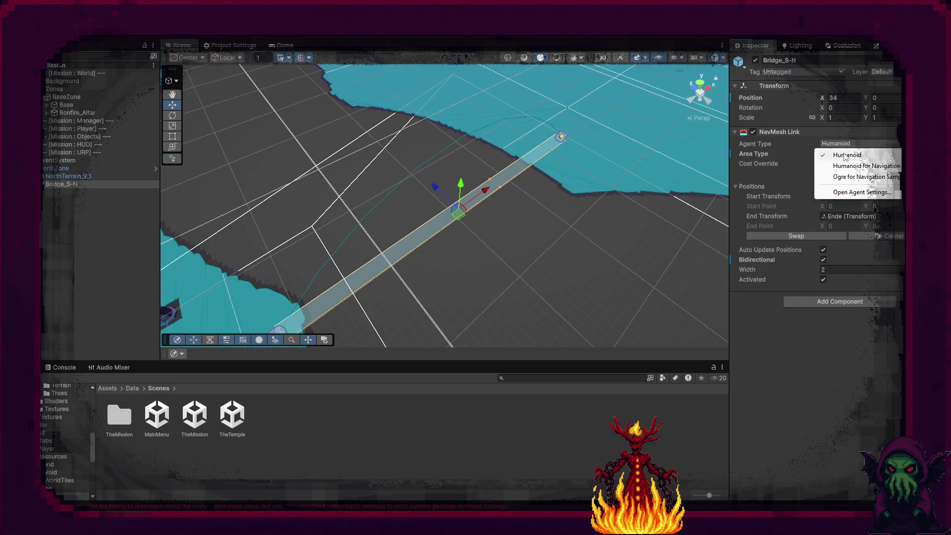
click(835, 355)
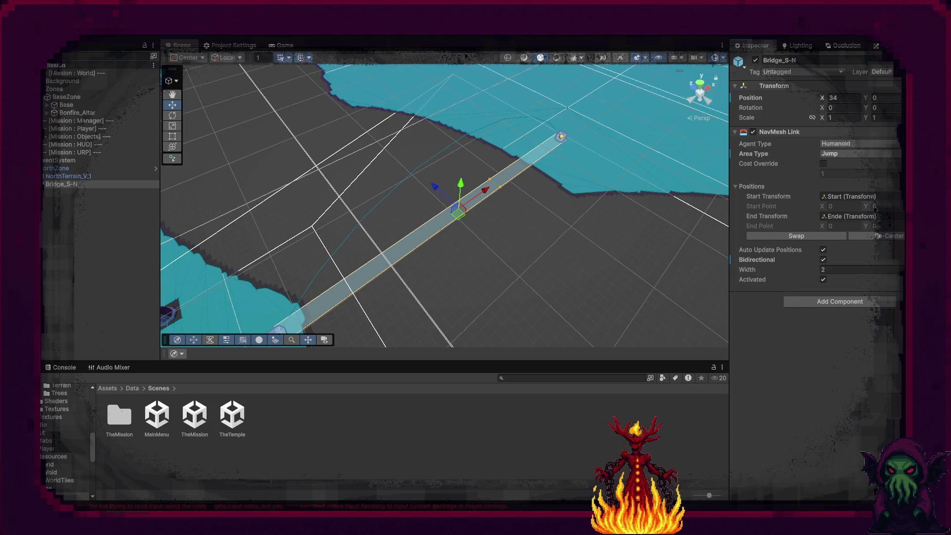
key(alt+Tab)
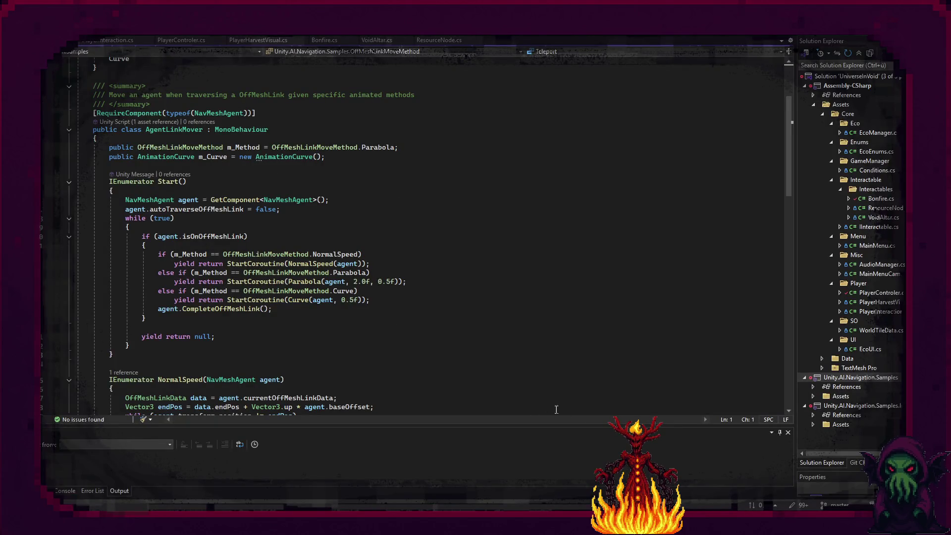
- Check the Unity Console for error messages
key(alt+Tab)
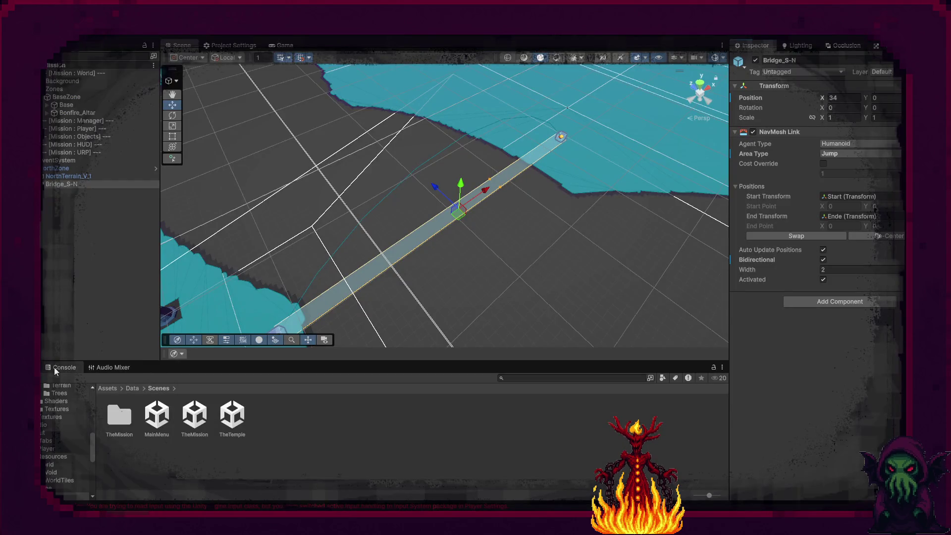
click(55, 368)
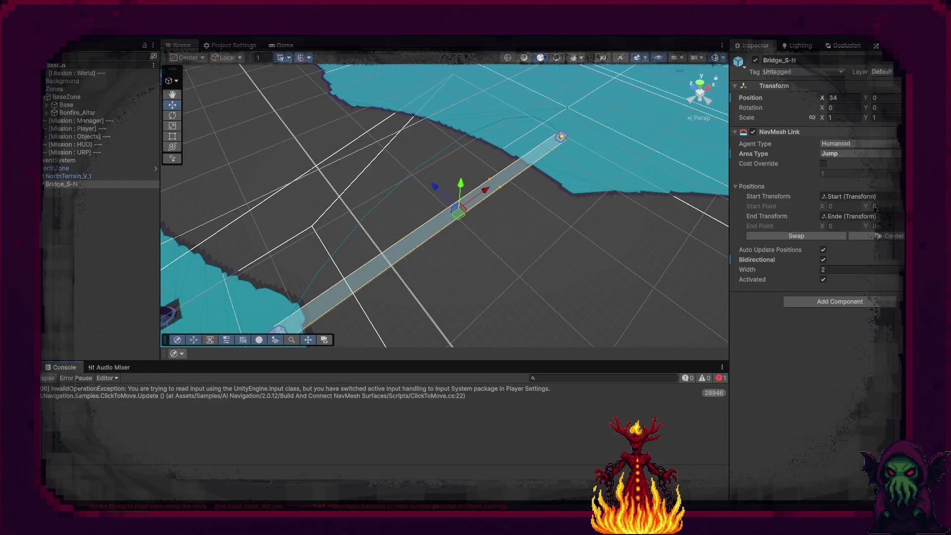
click(42, 367)
- Review PlayerInteraction.cs's ground-click raycast block, then bring Unity back to the front
key(alt+Tab)
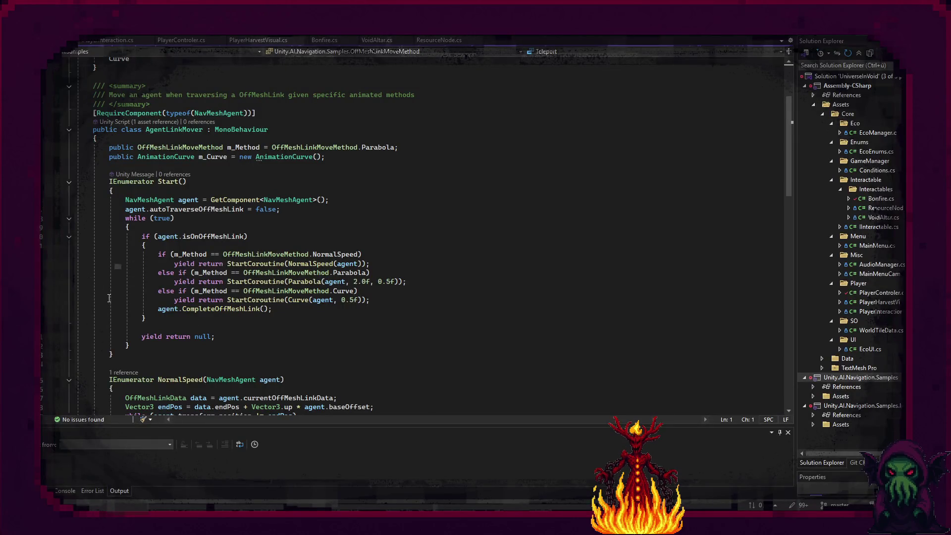
click(110, 41)
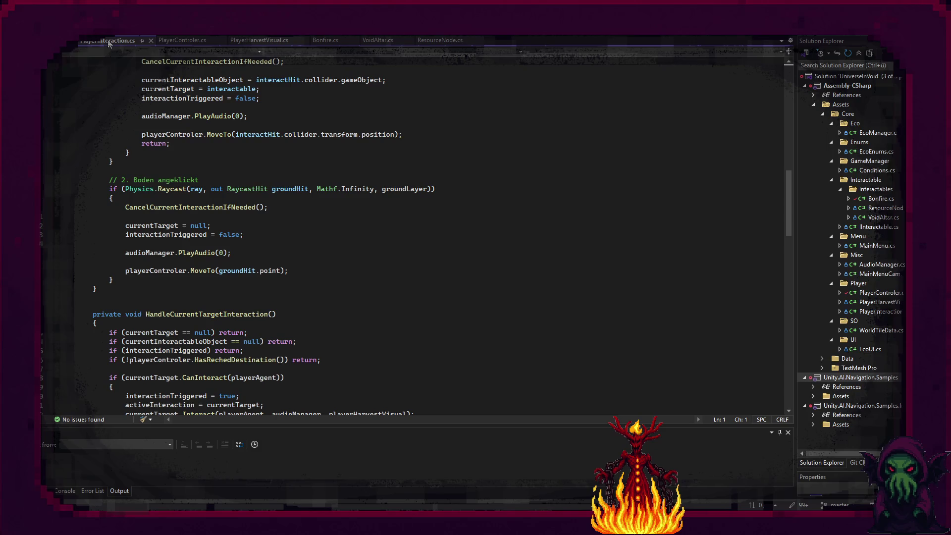
scroll(180, 307, up, 3)
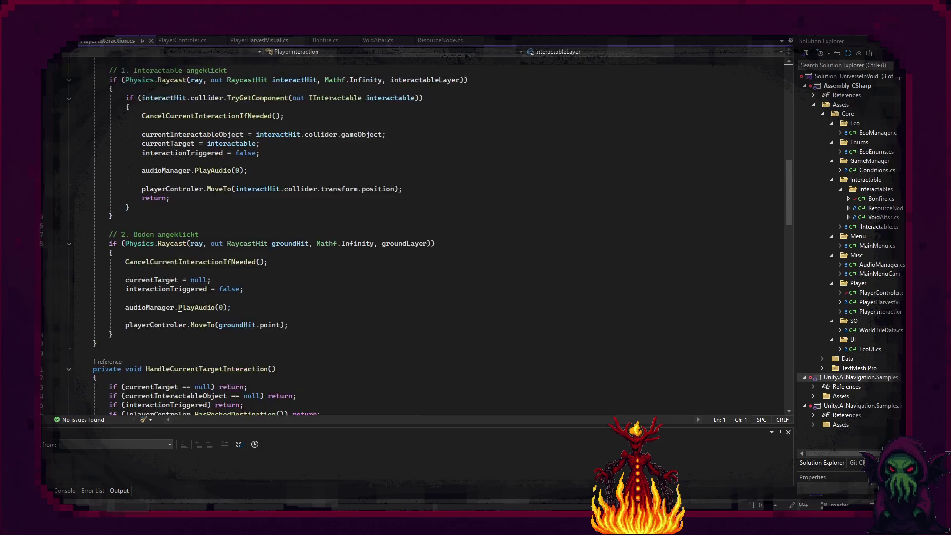
scroll(178, 307, down, 2)
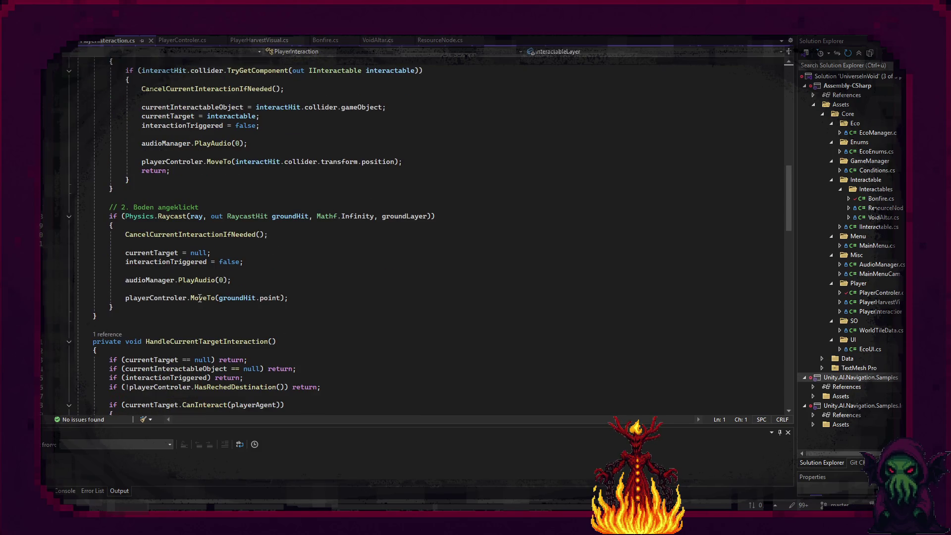
mouse_move(307, 292)
mouse_down()
mouse_move(124, 253)
mouse_move(99, 207)
mouse_up()
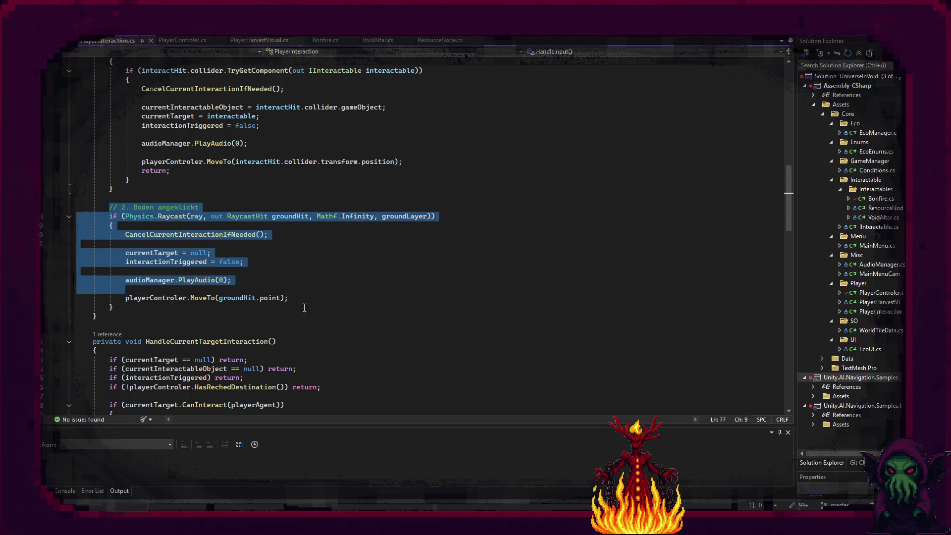
click(324, 315)
mouse_move(324, 316)
mouse_down()
mouse_move(119, 233)
mouse_move(110, 217)
mouse_up()
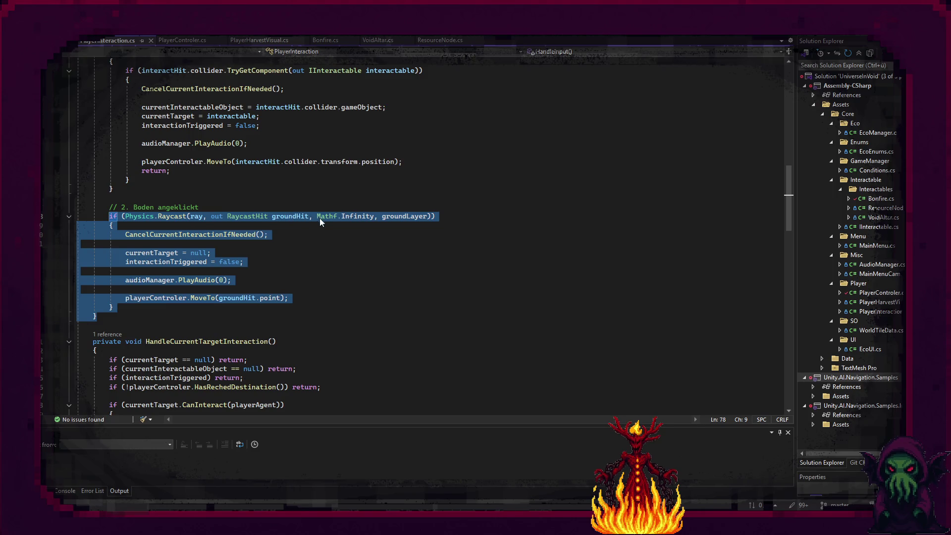
click(352, 273)
scroll(352, 273, up, 3)
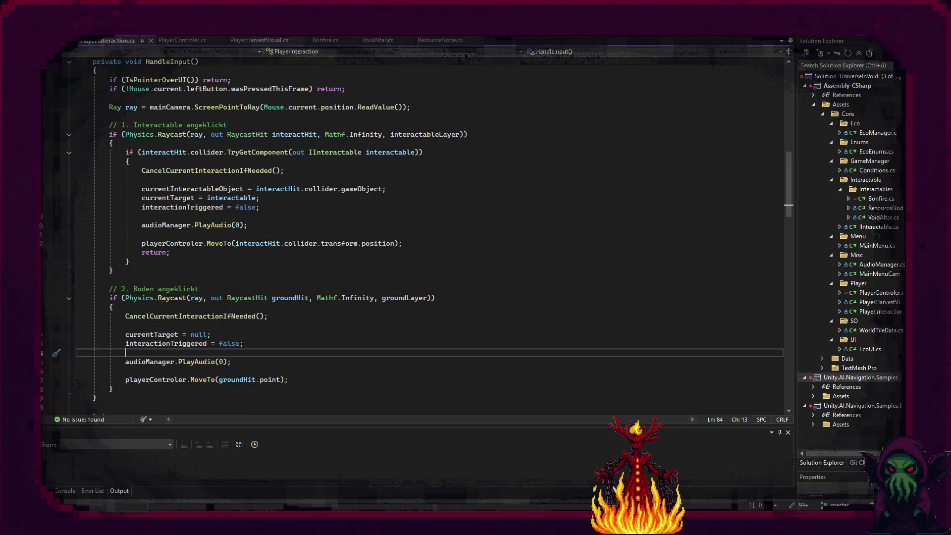
mouse_move(607, 525)
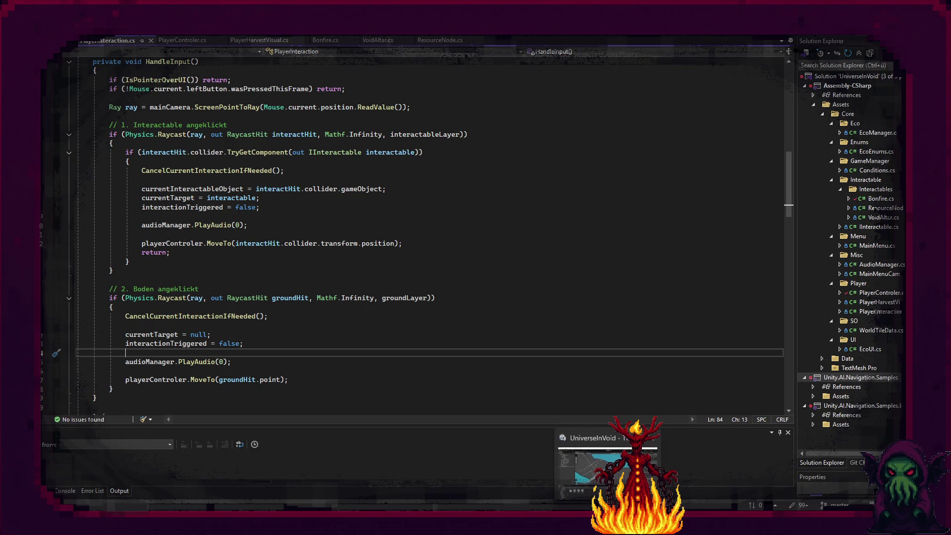
click(607, 471)
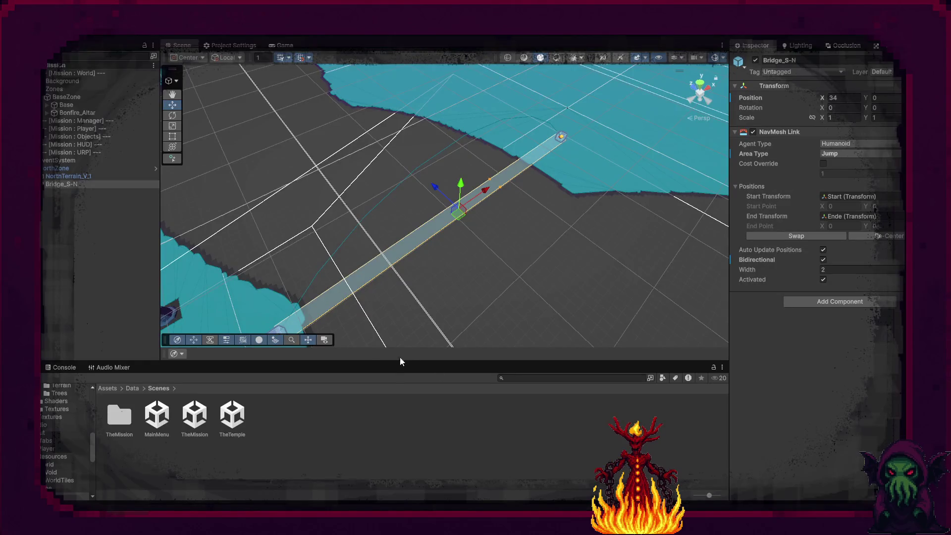
- Enable the Box Collider on the Cube under Bridge_S-N's Ende point
mouse_move(386, 319)
mouse_down()
mouse_move(461, 303)
mouse_move(439, 305)
mouse_up()
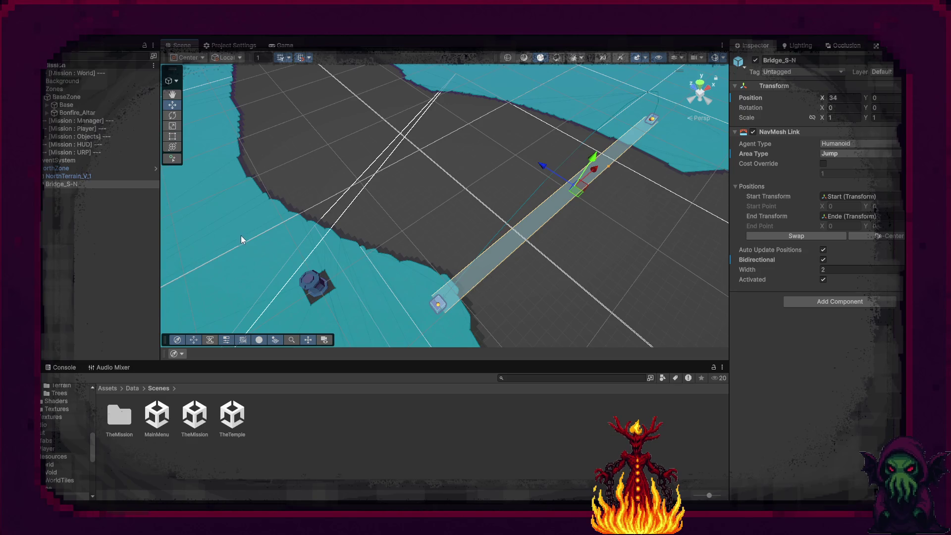
click(47, 177)
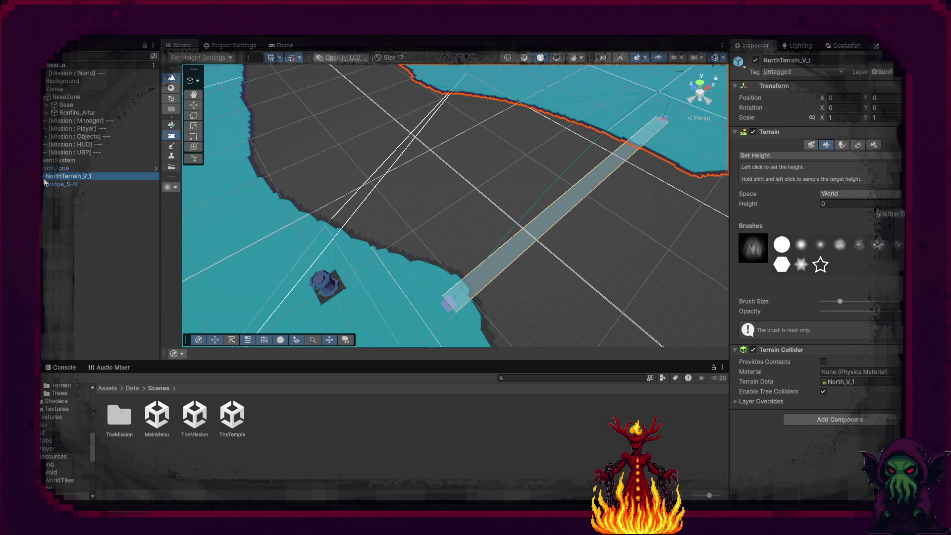
click(56, 170)
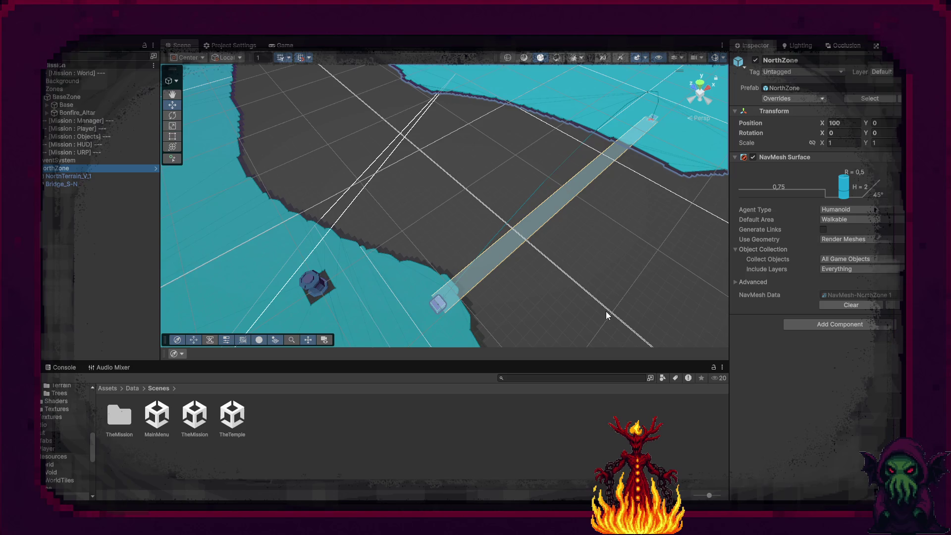
click(62, 184)
click(43, 184)
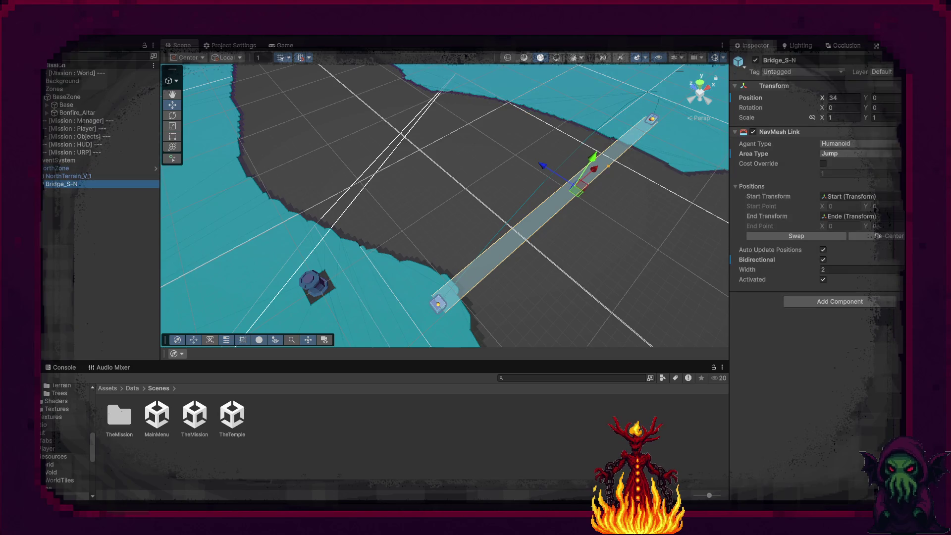
click(45, 217)
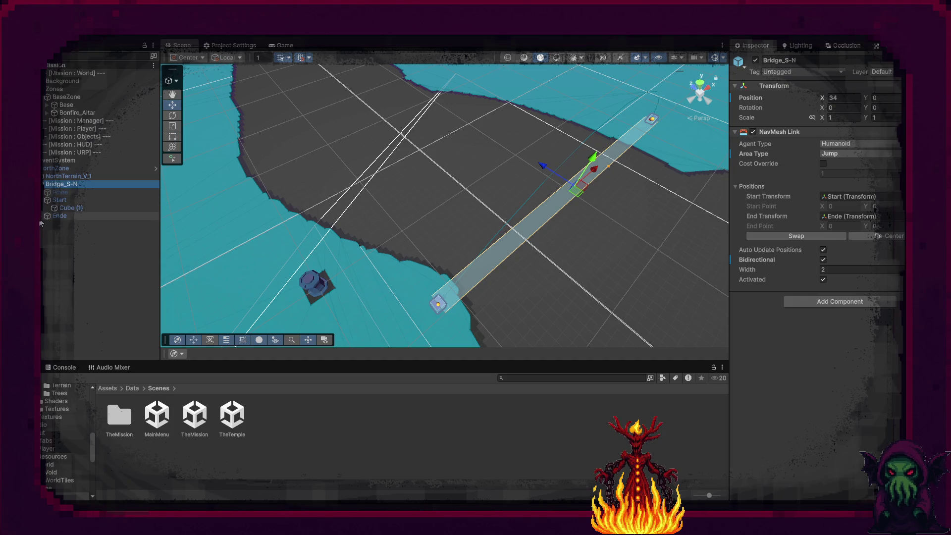
click(67, 208)
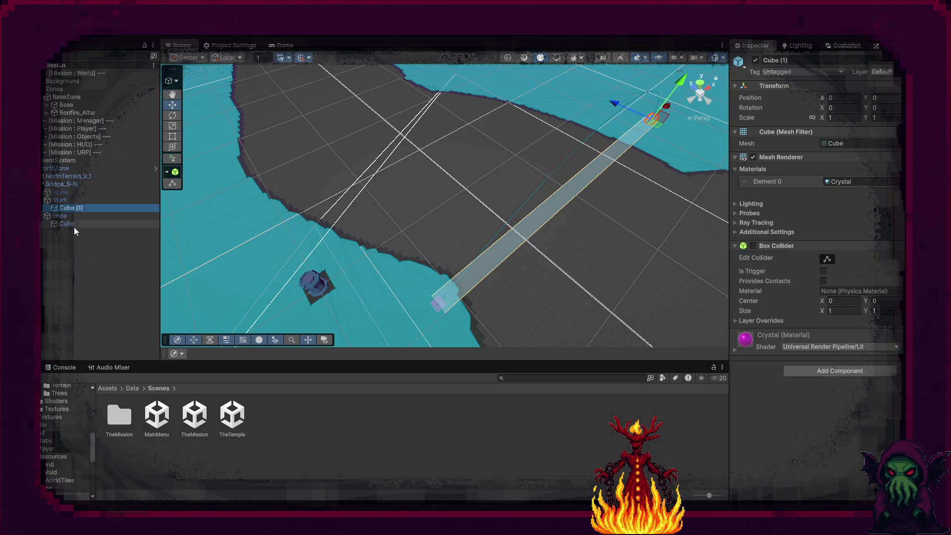
click(73, 226)
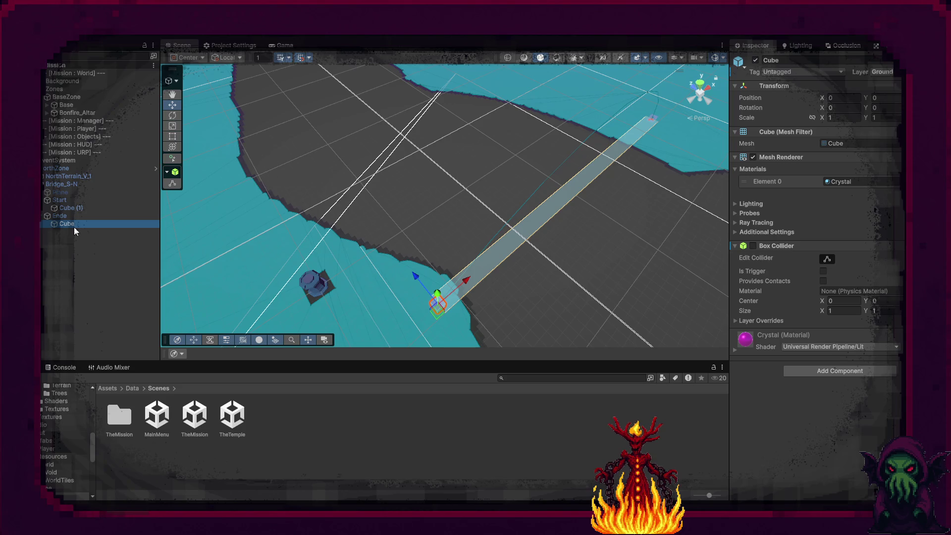
click(753, 247)
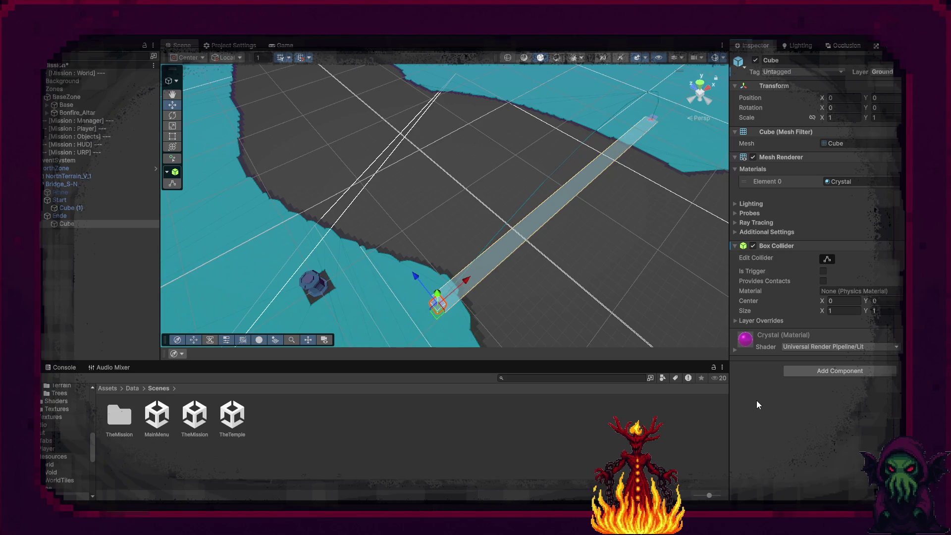
mouse_move(513, 286)
mouse_down()
mouse_move(518, 331)
mouse_move(480, 238)
mouse_move(514, 265)
mouse_move(513, 281)
mouse_up()
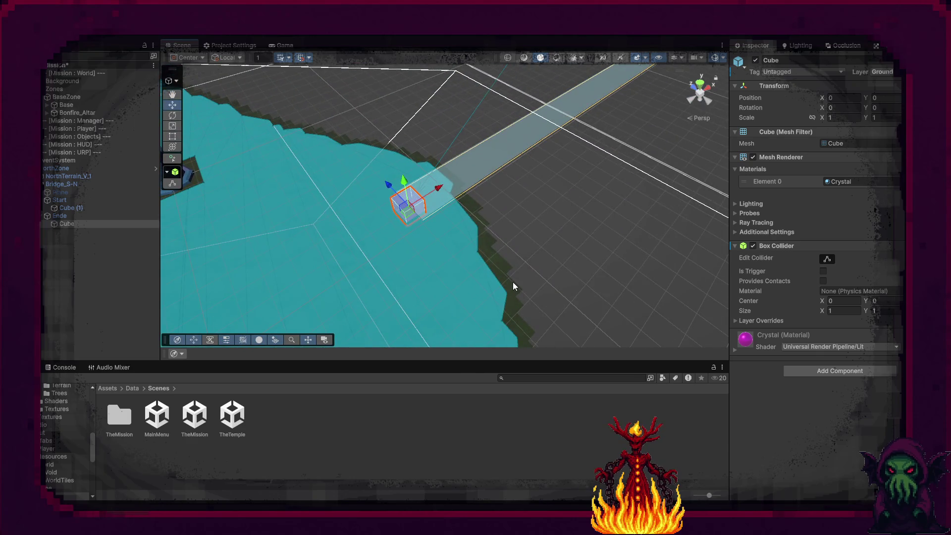
key(alt+Tab)
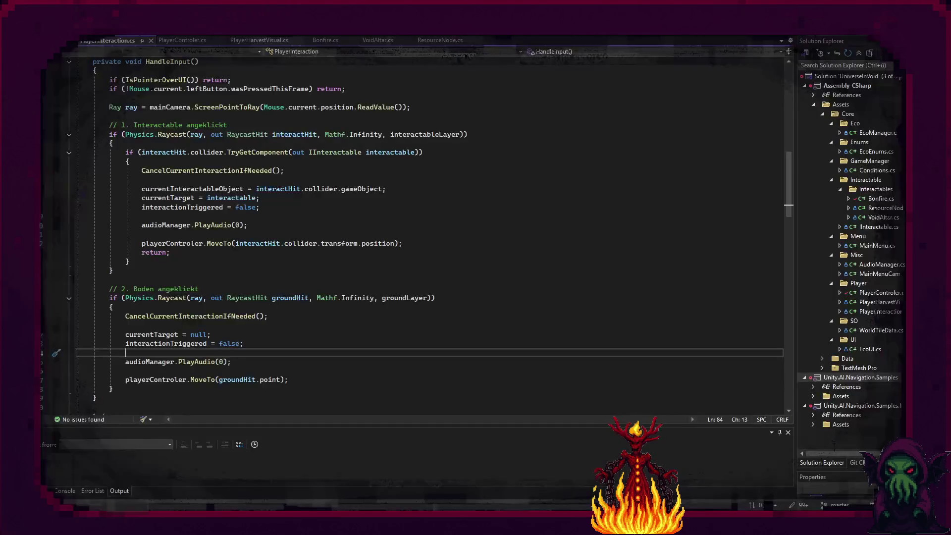